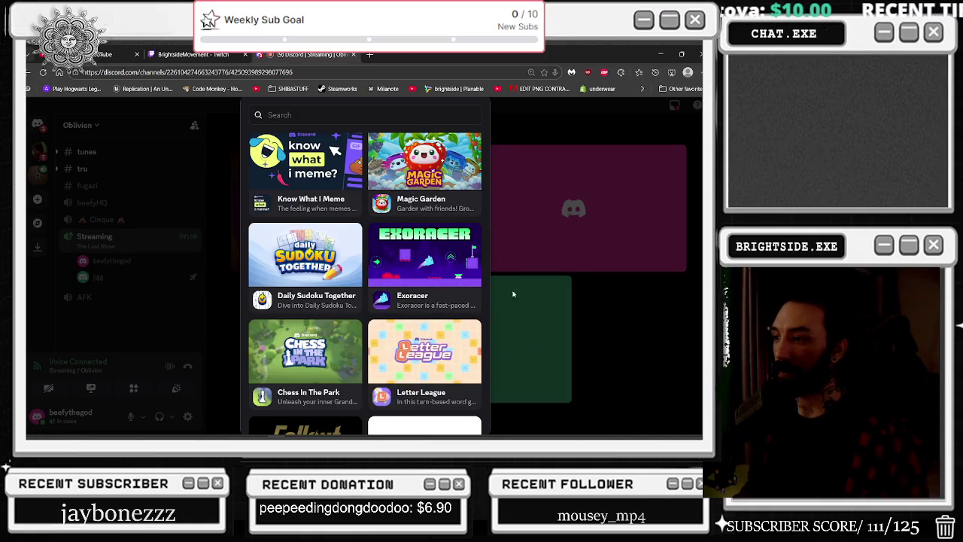
- Browse Discord's Activities list to the end, then close the Discord browser tab
scroll(458, 263, down, 5)
scroll(457, 263, up, 2)
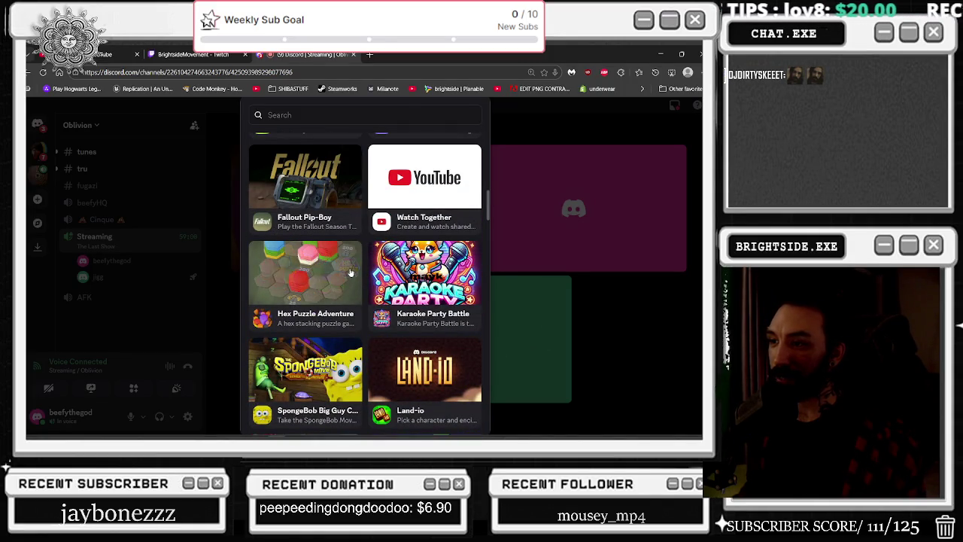
scroll(345, 270, down, 2)
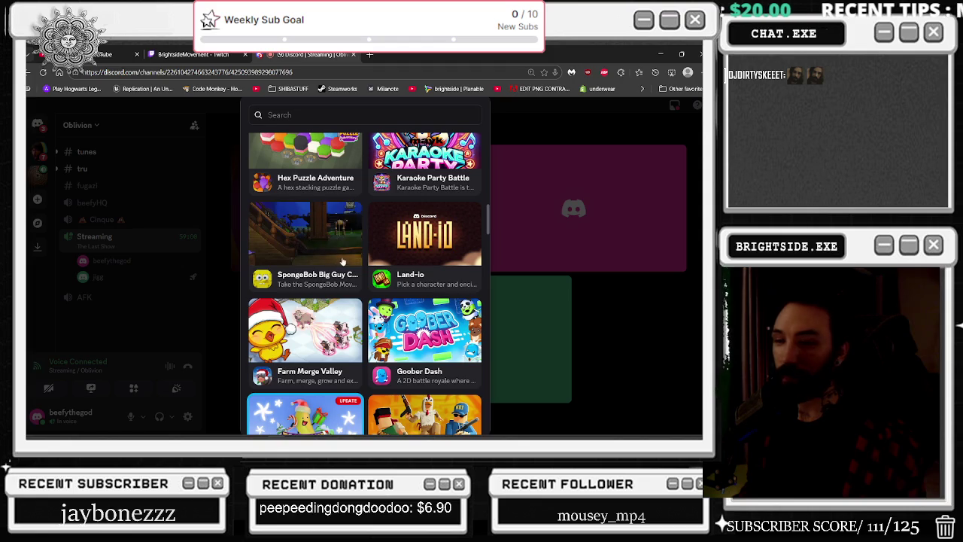
scroll(474, 331, down, 2)
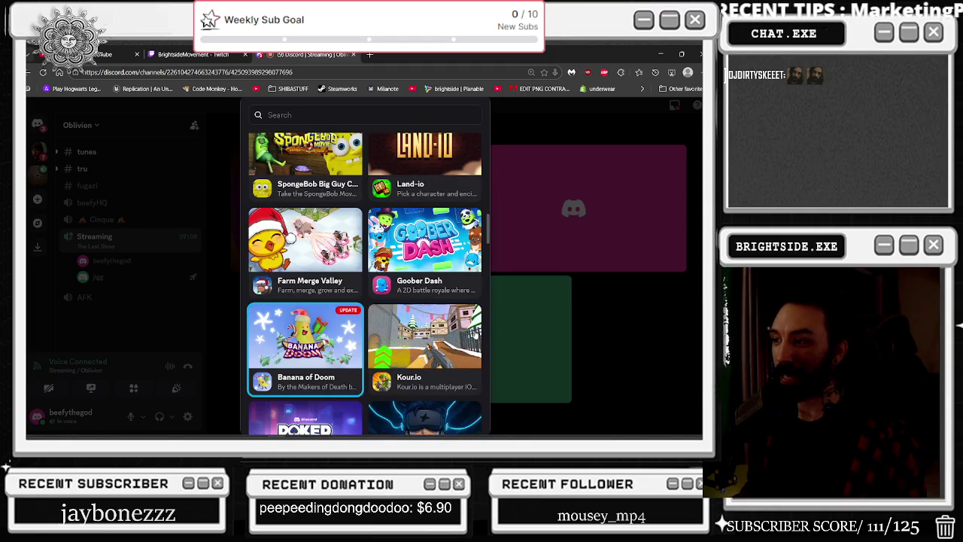
scroll(468, 329, down, 2)
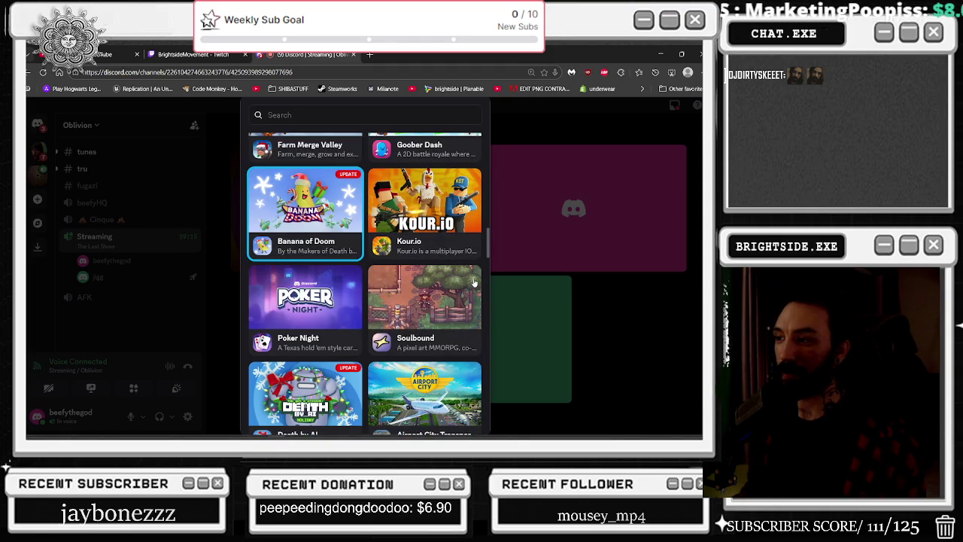
scroll(474, 282, down, 1)
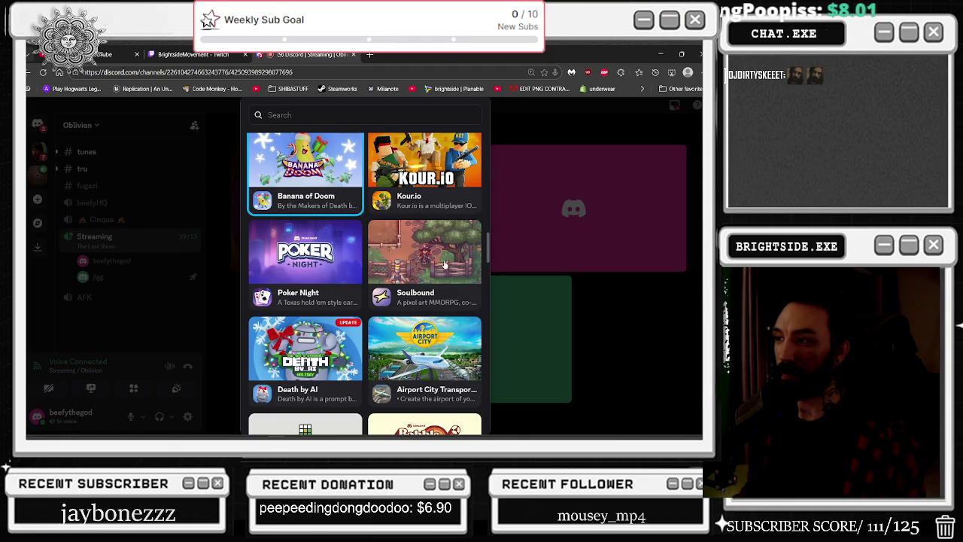
scroll(445, 264, down, 3)
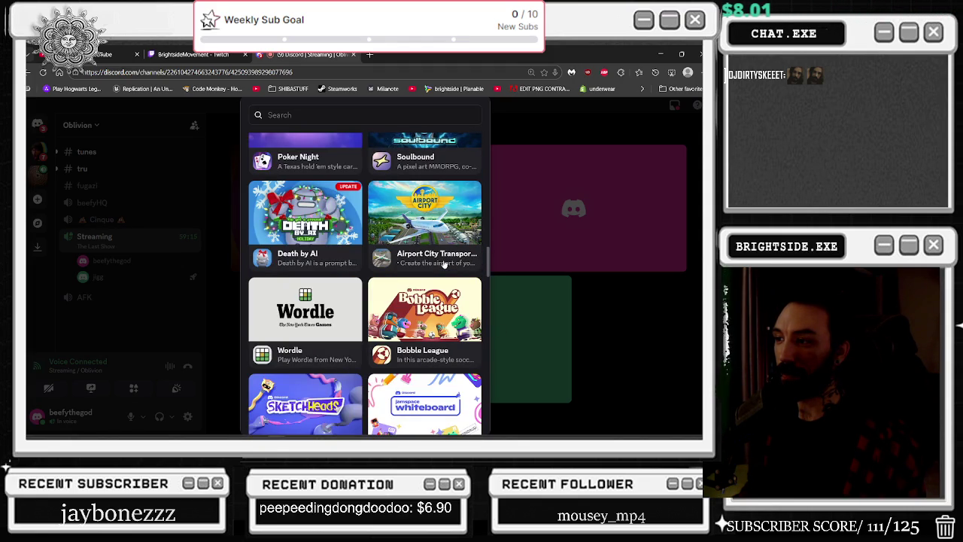
scroll(444, 263, down, 4)
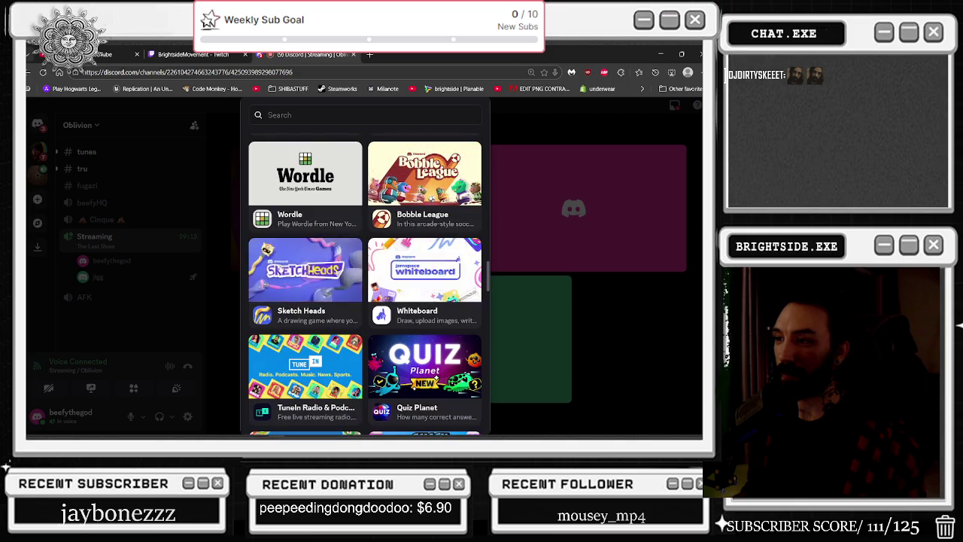
scroll(321, 264, down, 1)
scroll(320, 260, down, 3)
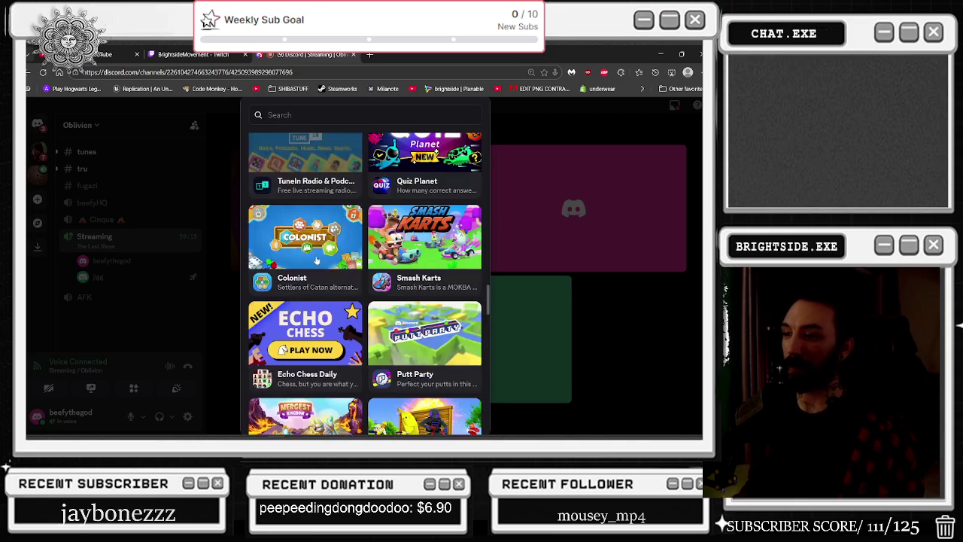
scroll(315, 256, down, 3)
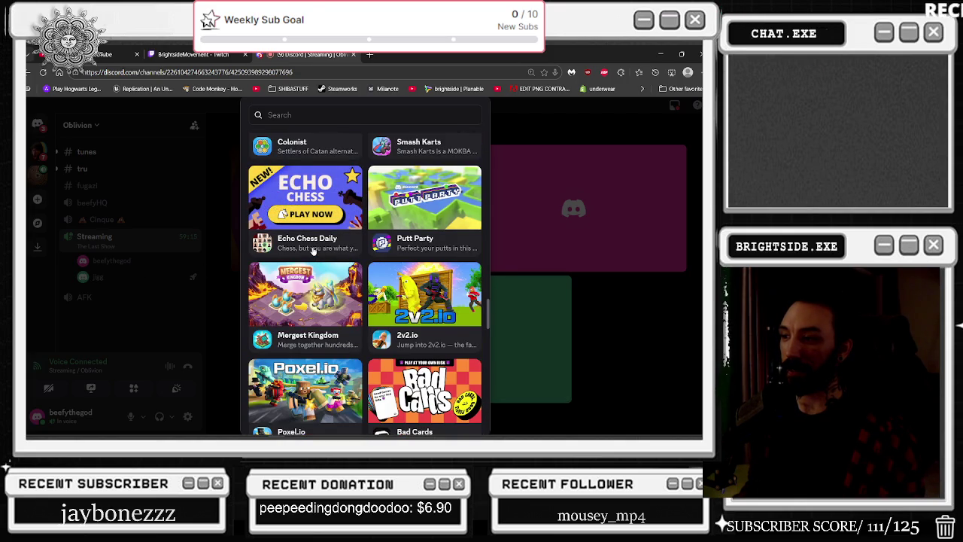
scroll(313, 251, down, 2)
scroll(331, 241, down, 2)
scroll(343, 237, down, 2)
scroll(342, 237, down, 3)
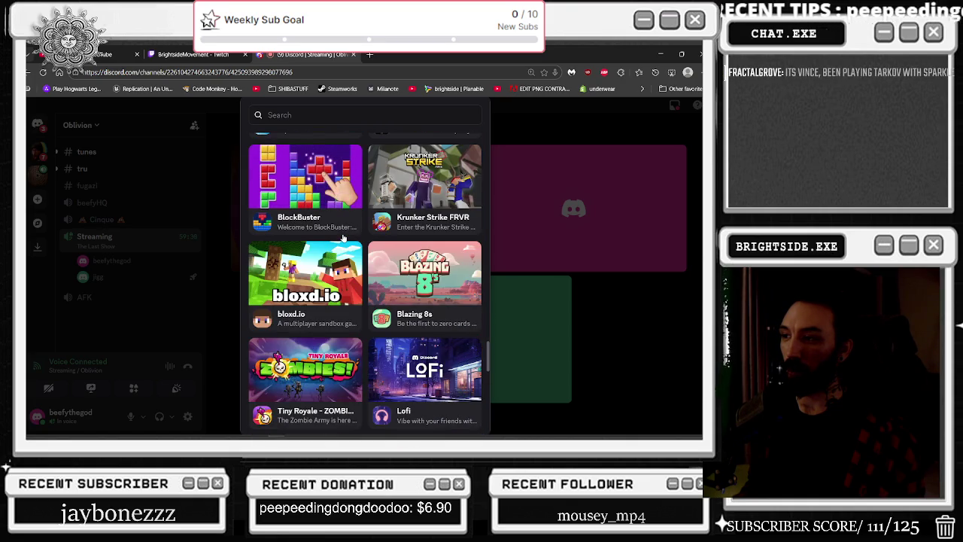
scroll(342, 237, down, 4)
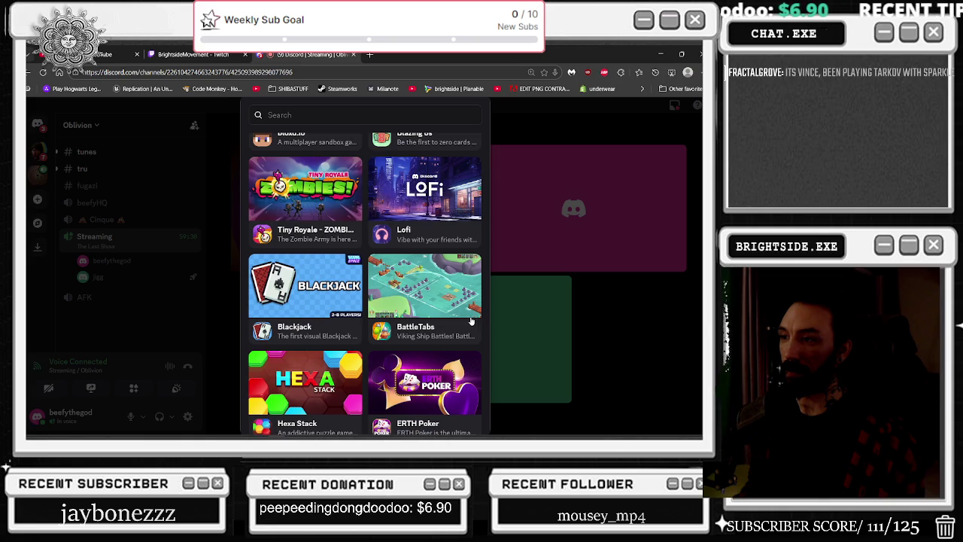
scroll(471, 322, down, 3)
scroll(469, 321, down, 2)
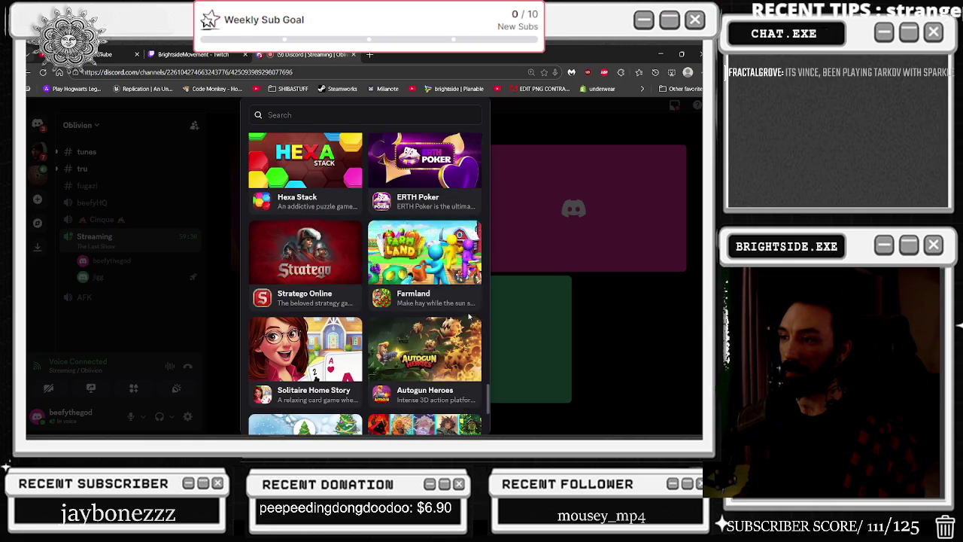
scroll(469, 321, down, 3)
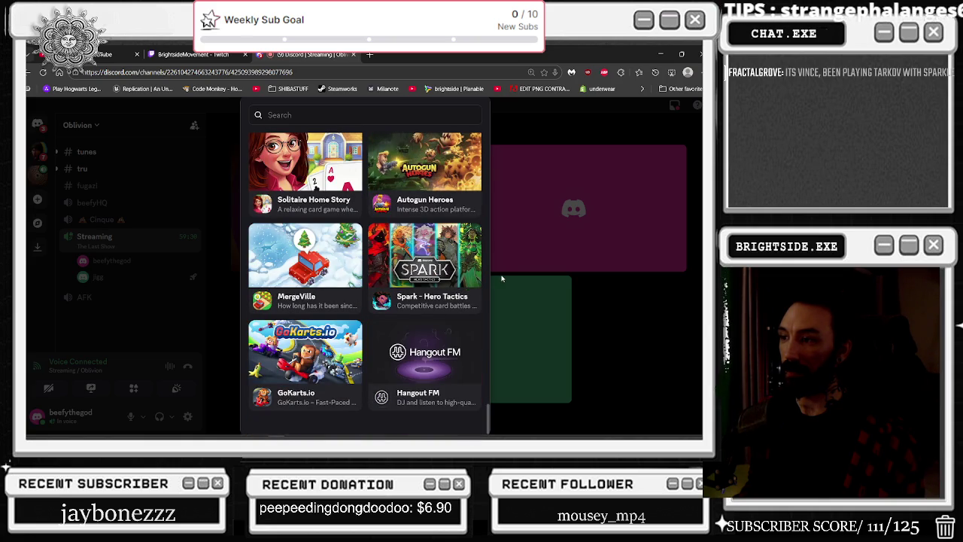
click(352, 55)
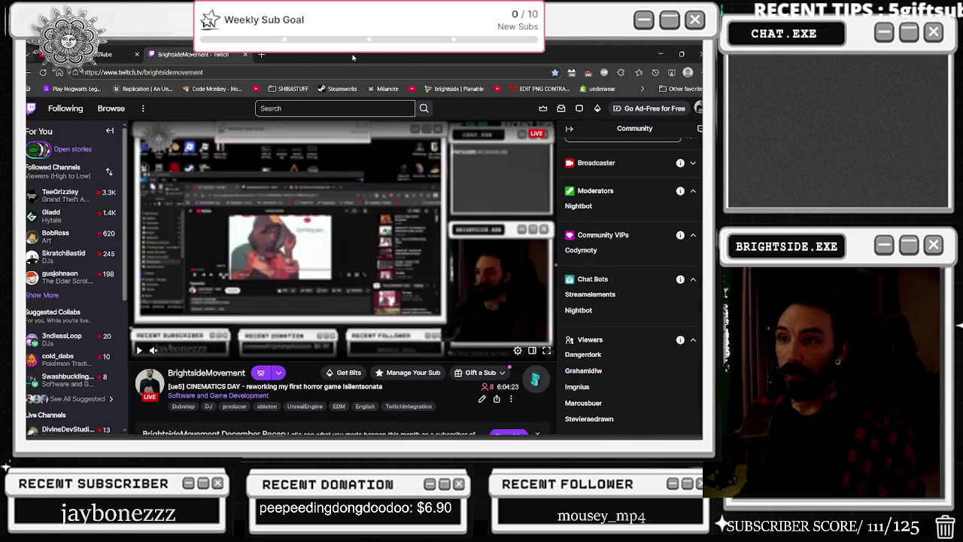
- Search Google for DISCORD in a new tab and open the discord.com result
click(262, 55)
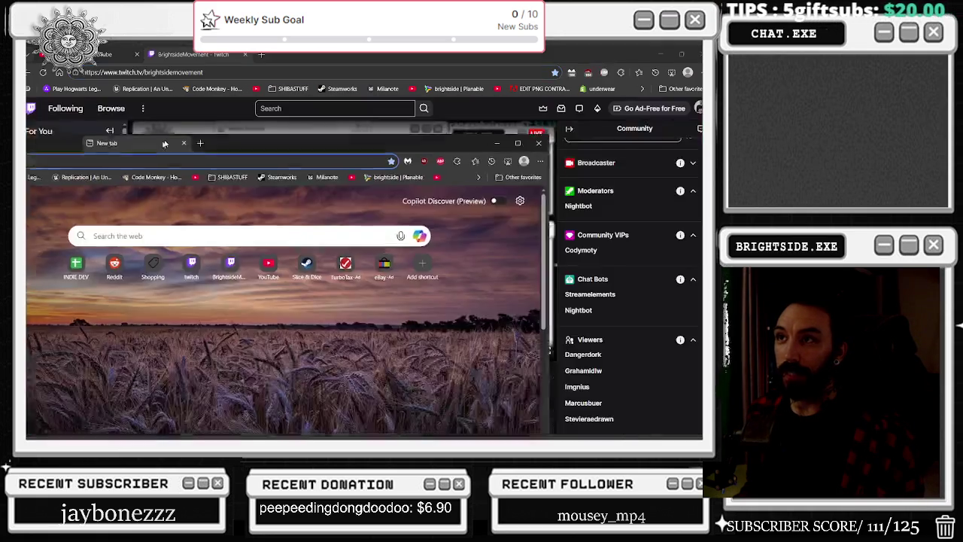
text(DIS)
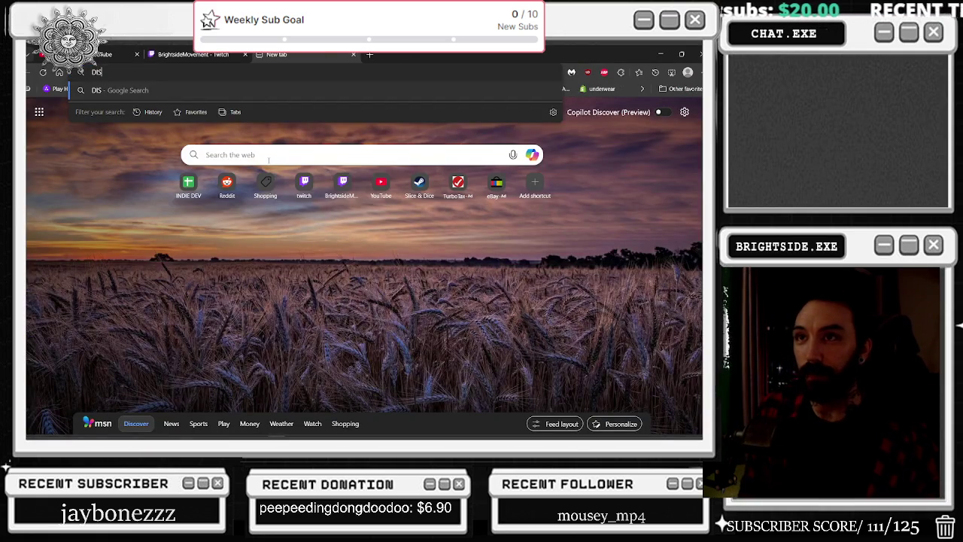
key(Return)
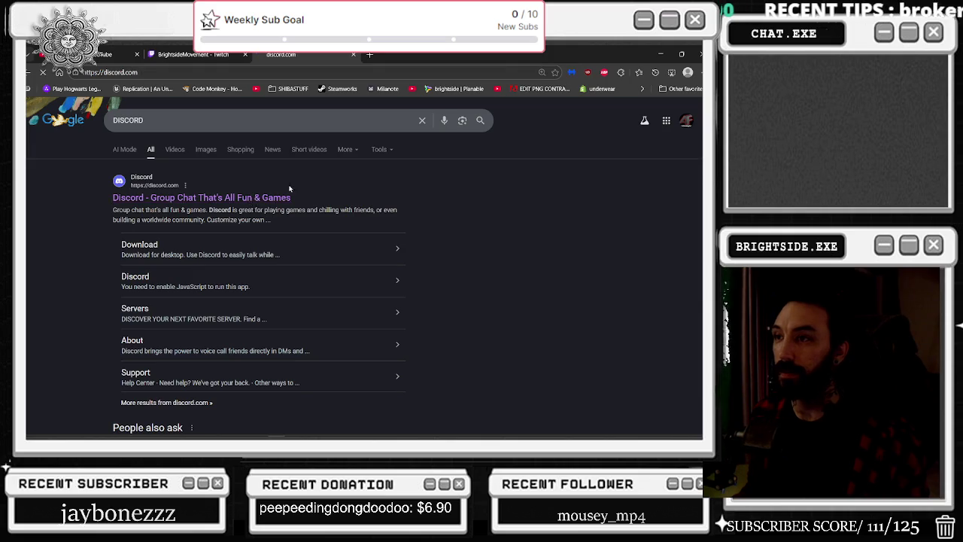
click(260, 197)
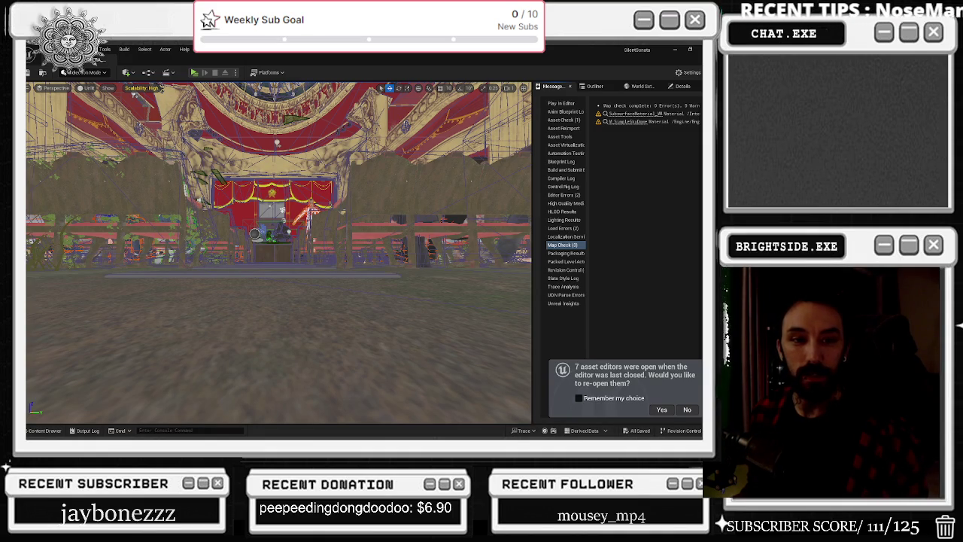
- Open The Last Show stream tile in Discord, review its authorization dialog, then return to the editor
key(alt+Tab)
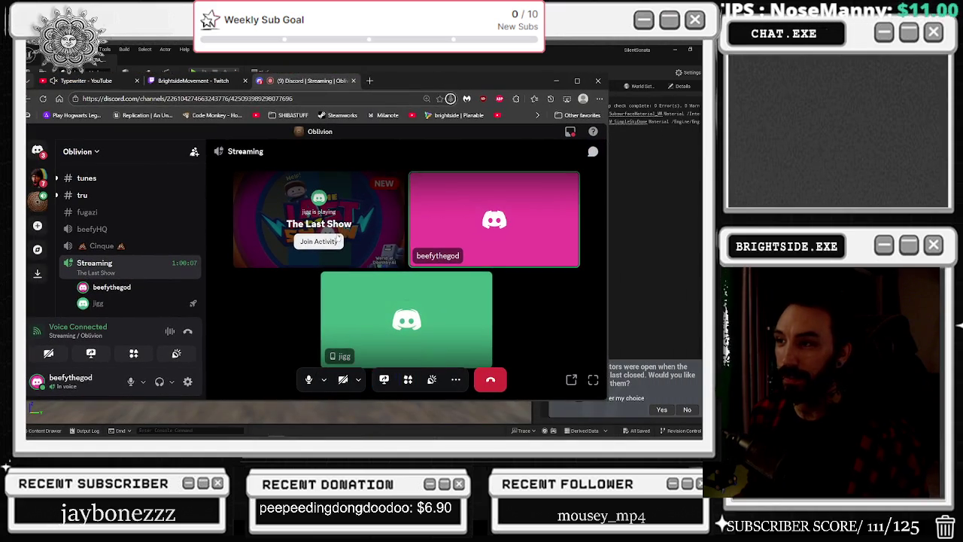
click(336, 230)
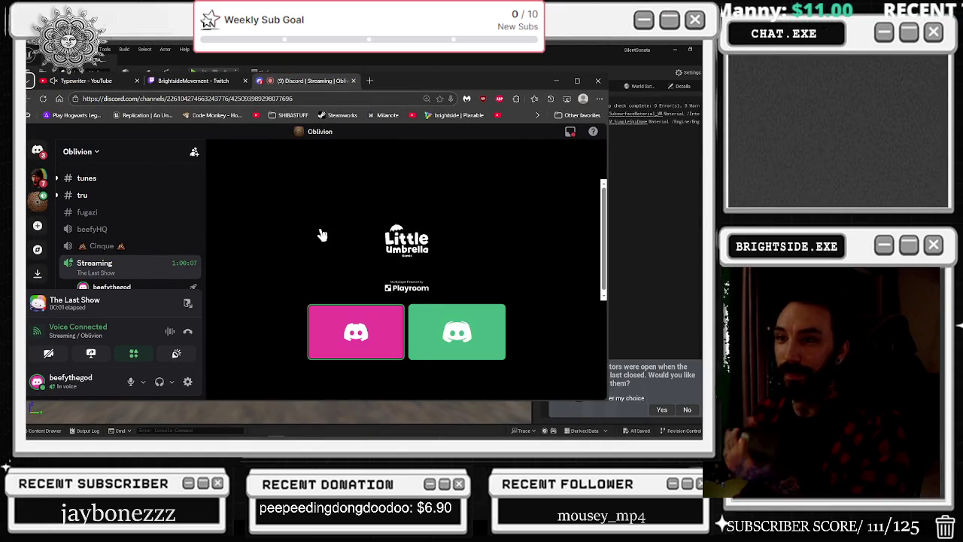
scroll(201, 235, down, 2)
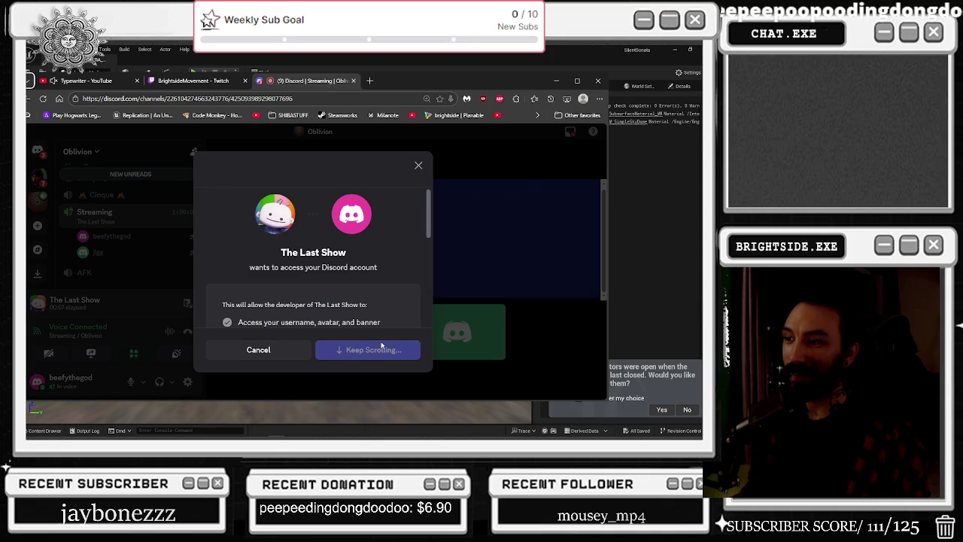
scroll(310, 331, down, 3)
scroll(255, 265, up, 1)
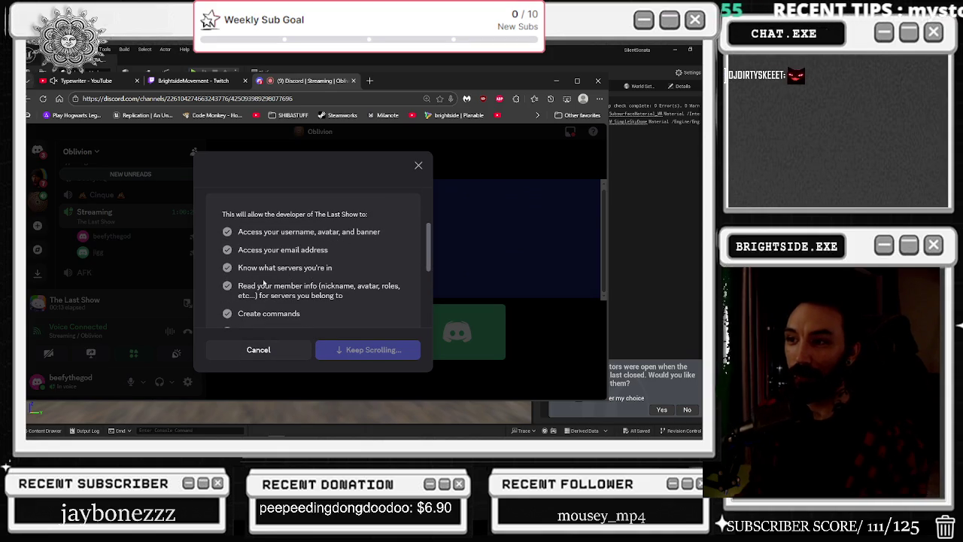
scroll(271, 280, down, 2)
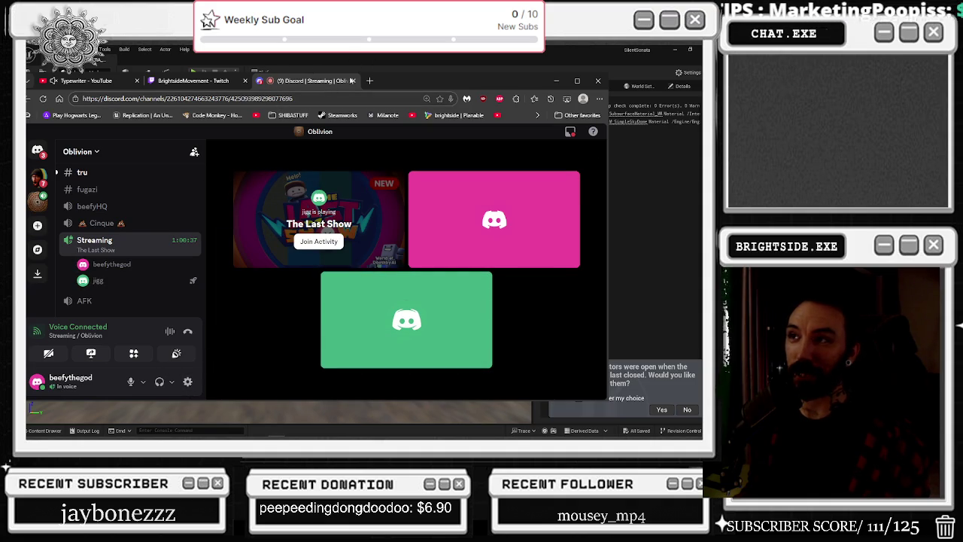
key(alt+Tab)
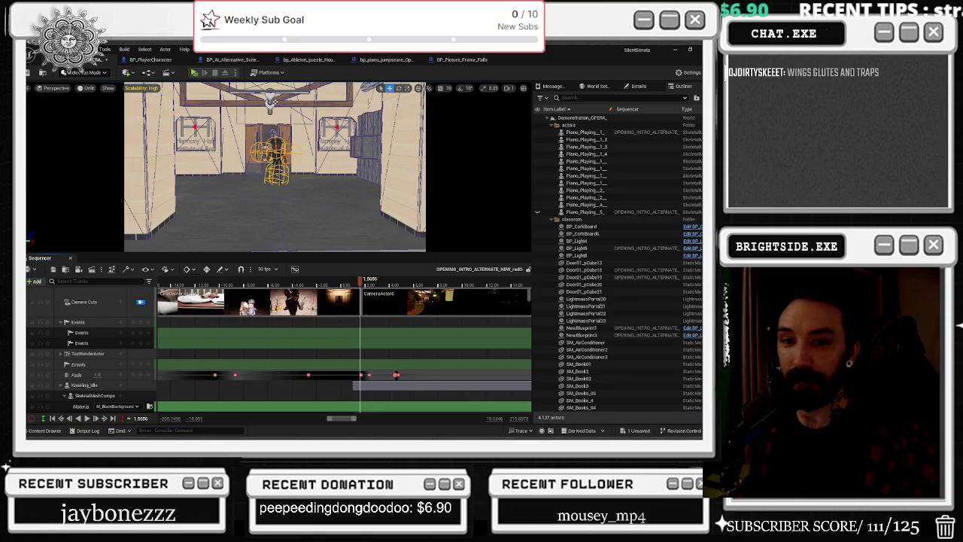
- Scrub OPENING_INTRO_ALTERNATE from the sleeping-child shot to the hallway shot, then replay it from the start
click(194, 280)
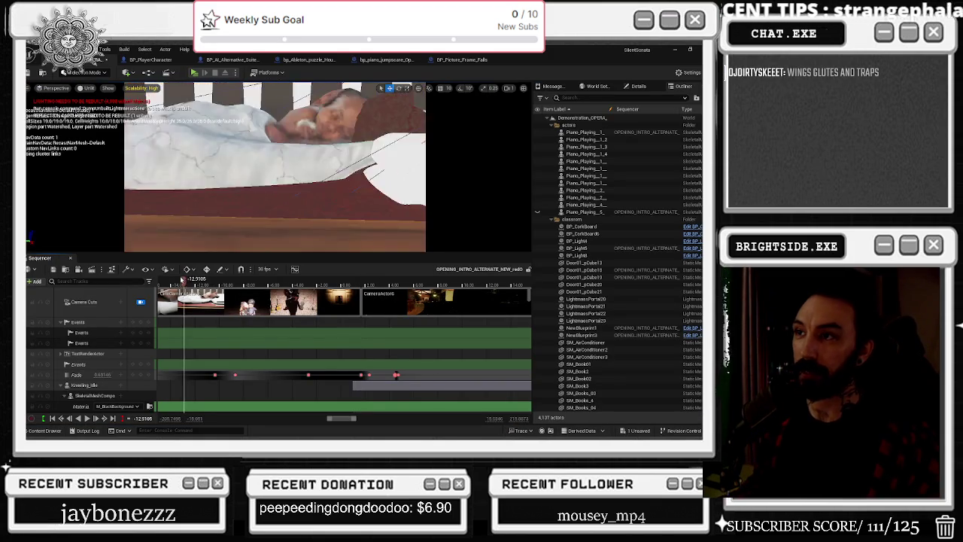
drag(193, 280, 342, 279)
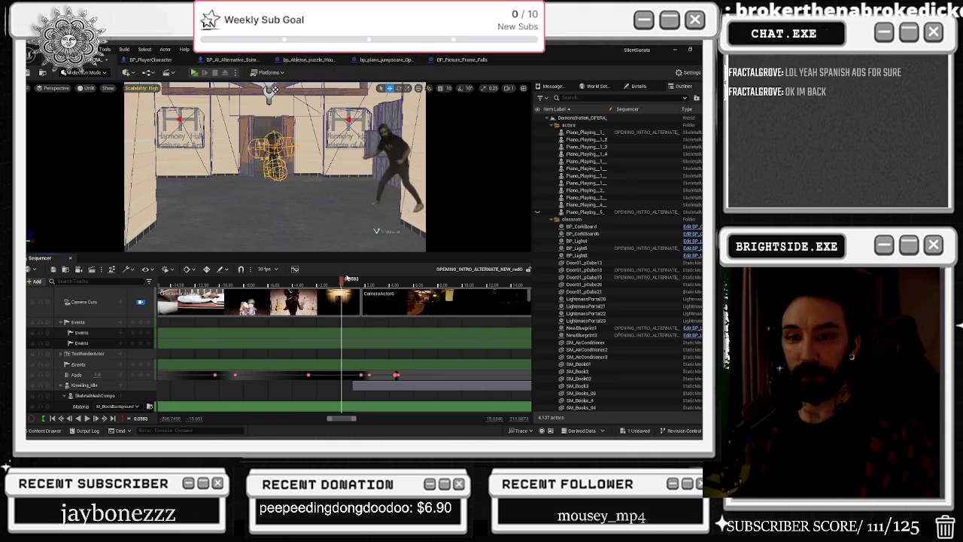
key(space)
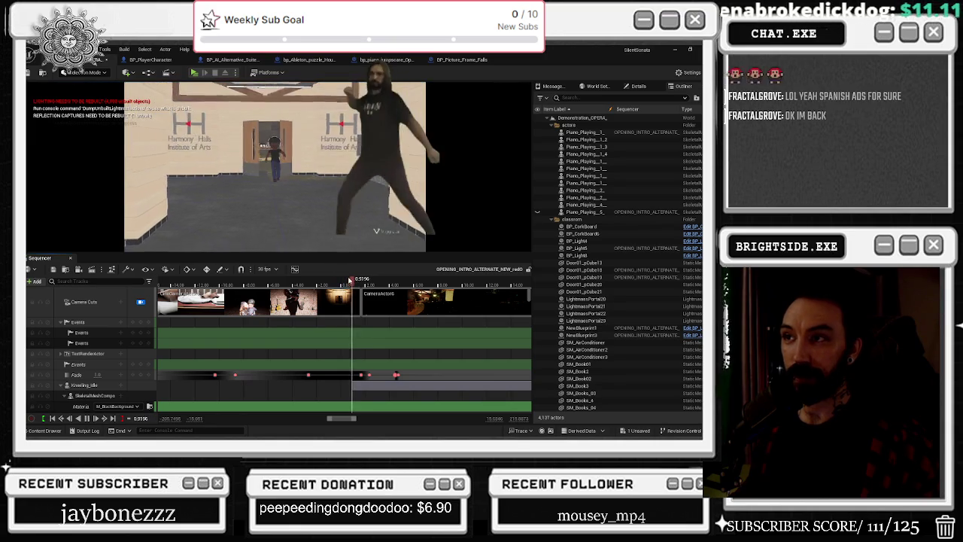
key(space)
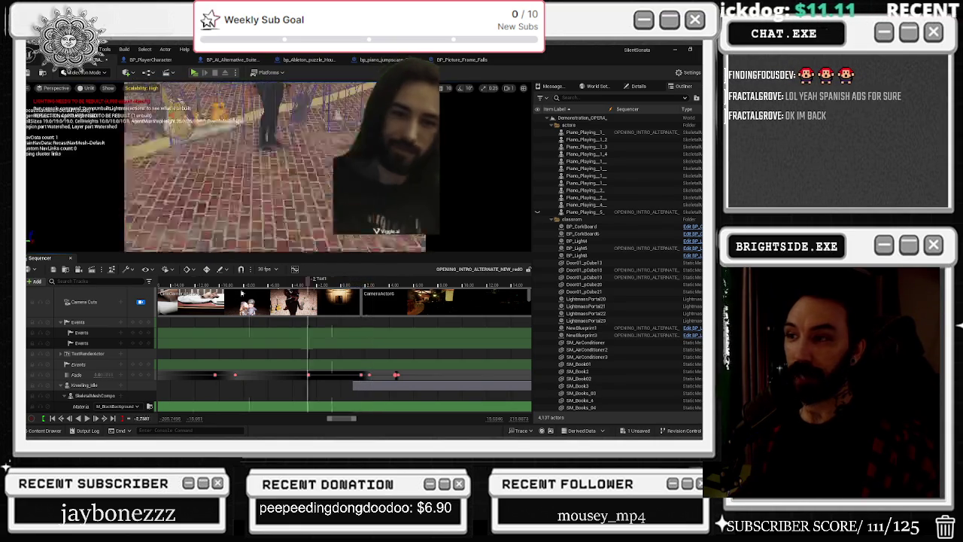
key(space)
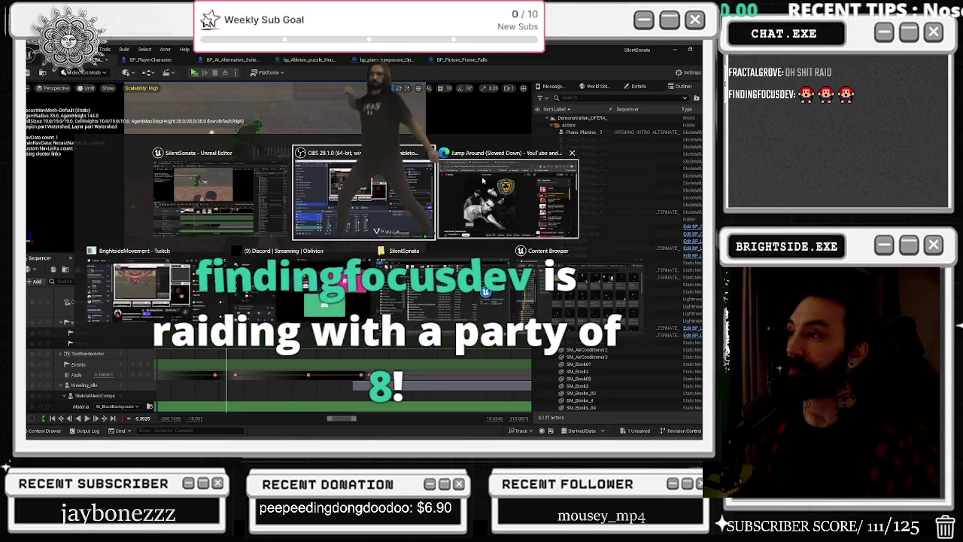
- Search YouTube for COALEY, open the 'Goofy - Coaley' music video and pause it
key(alt+Tab)
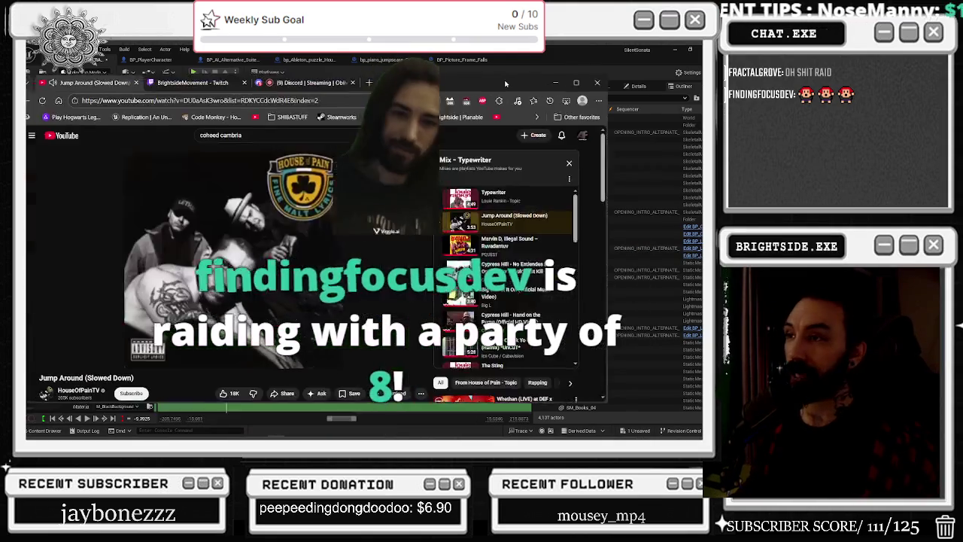
drag(601, 91, 578, 79)
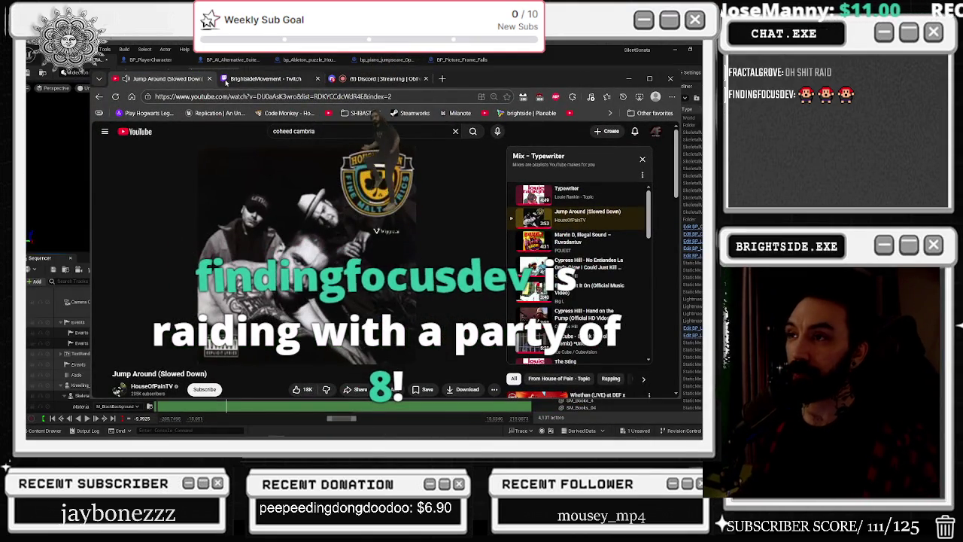
click(455, 131)
text(CO)
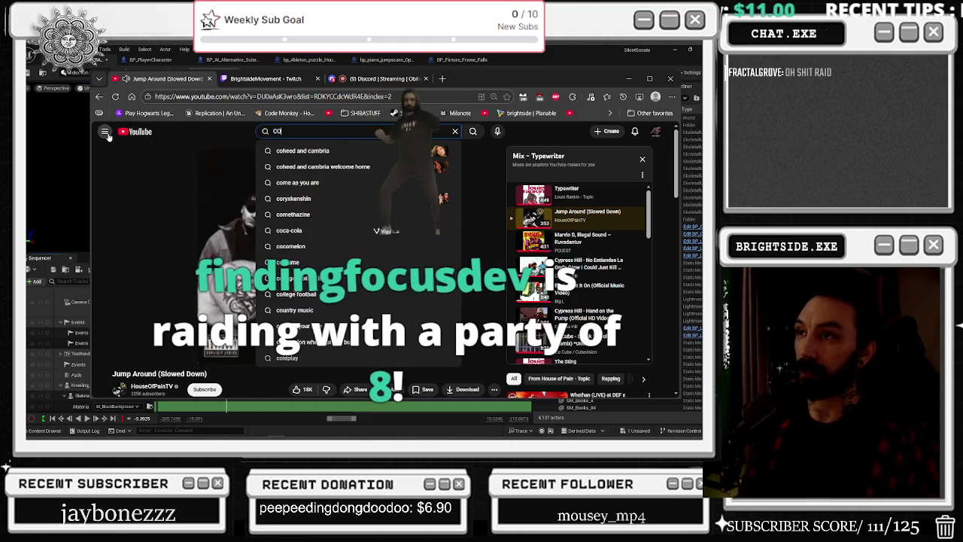
text(ALEY)
key(Return)
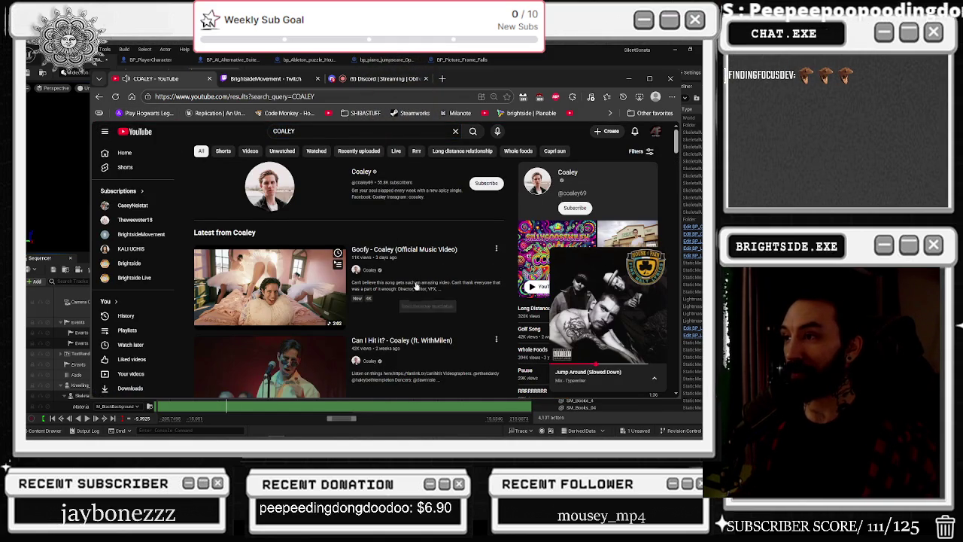
click(236, 296)
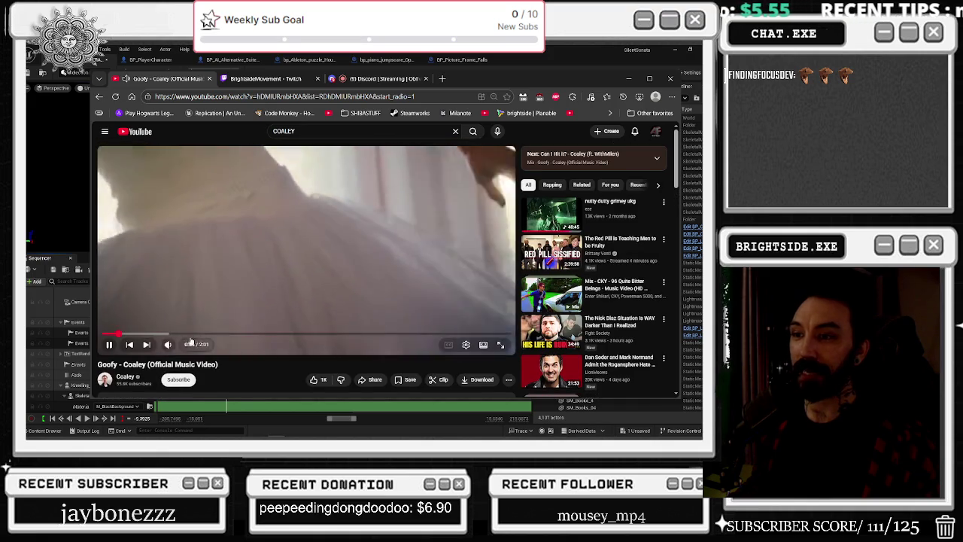
key(space)
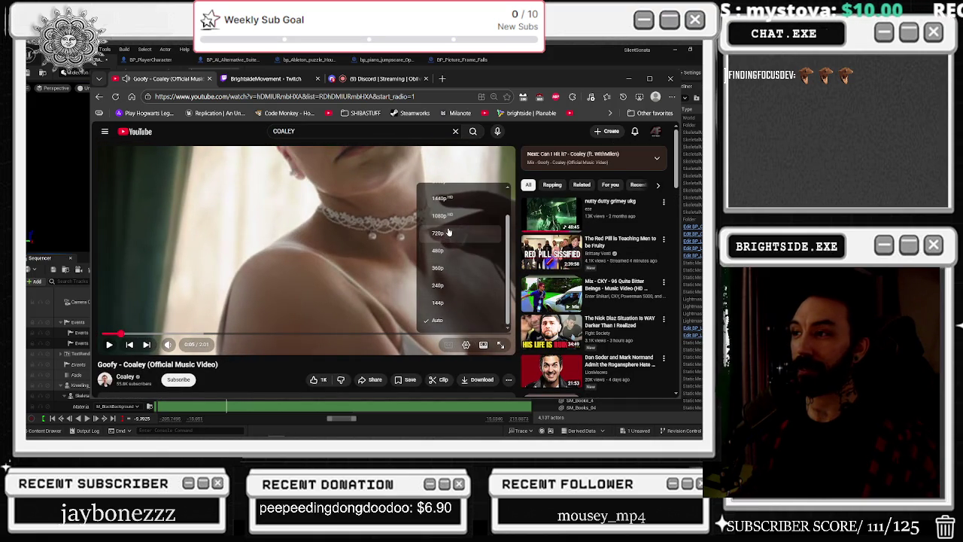
- Watch the Goofy video full screen from 0:00, pausing near 1:59 and exiting full screen
key(f)
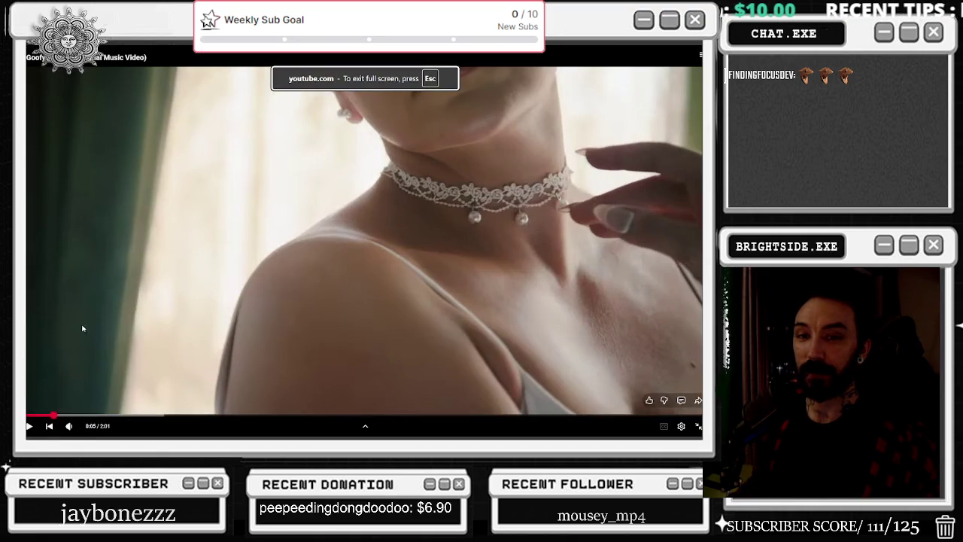
key(0)
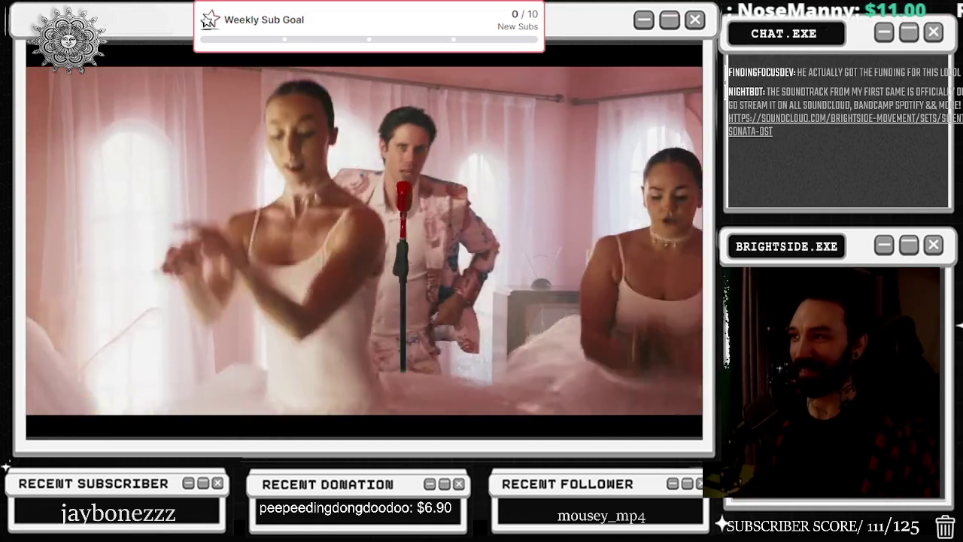
mouse_move(73, 226)
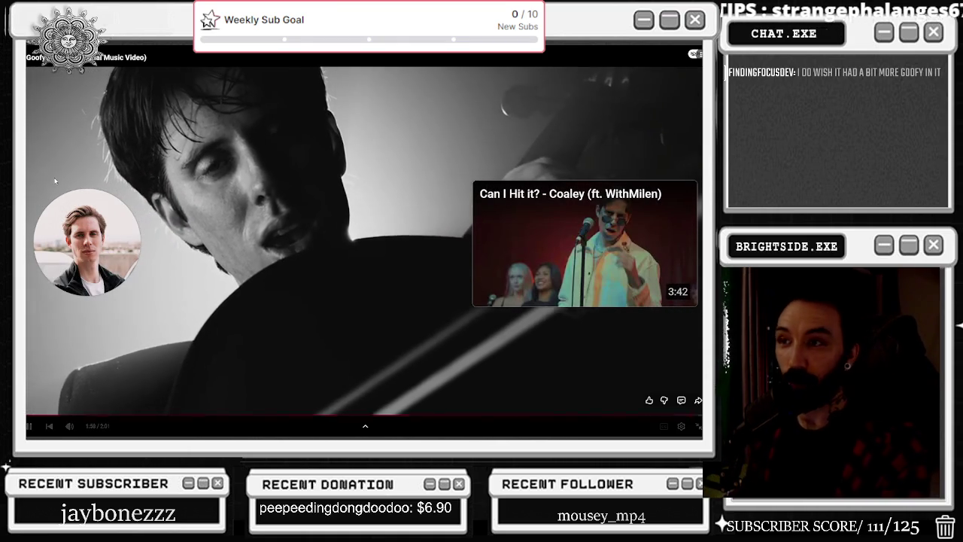
click(275, 104)
key(Escape)
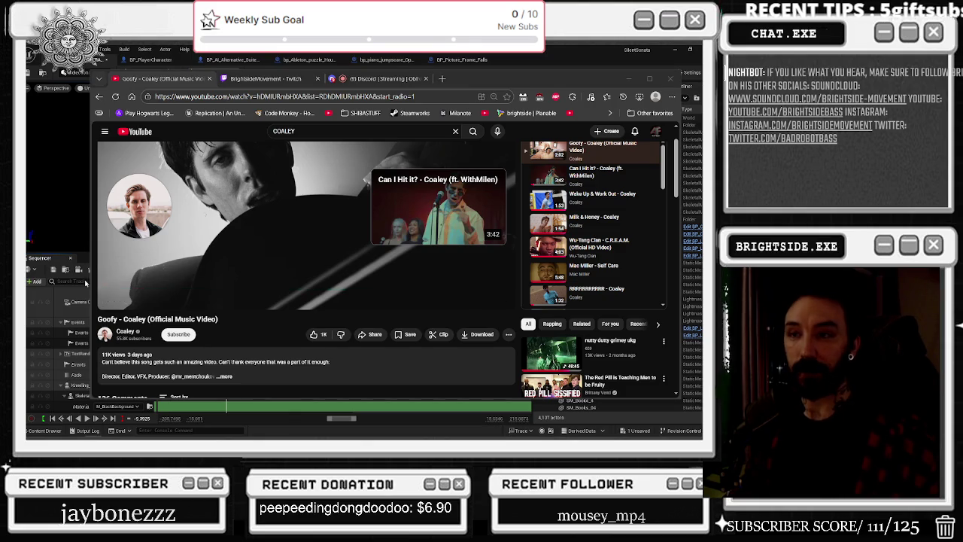
click(384, 78)
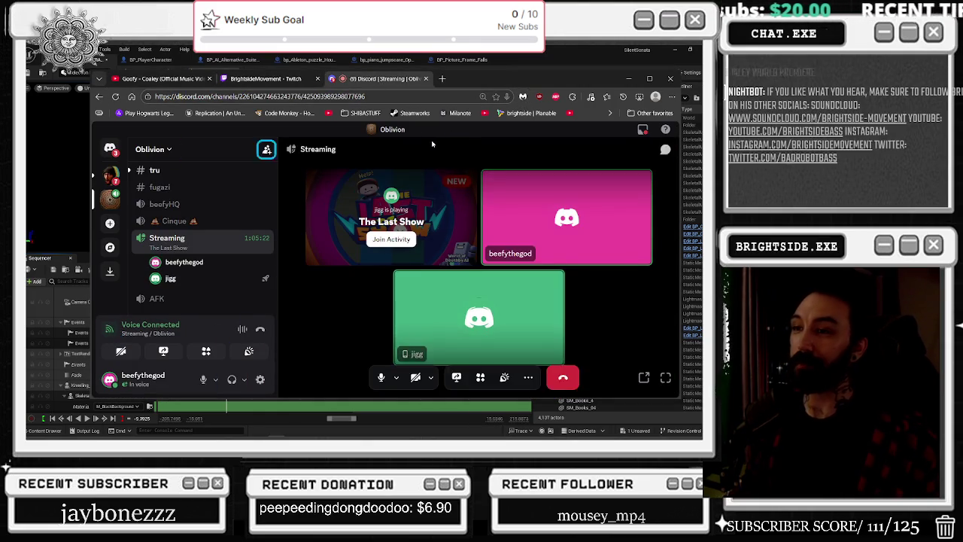
- Disconnect from the Streaming voice channel, rejoin and disconnect again, then close the Discord tab
click(260, 332)
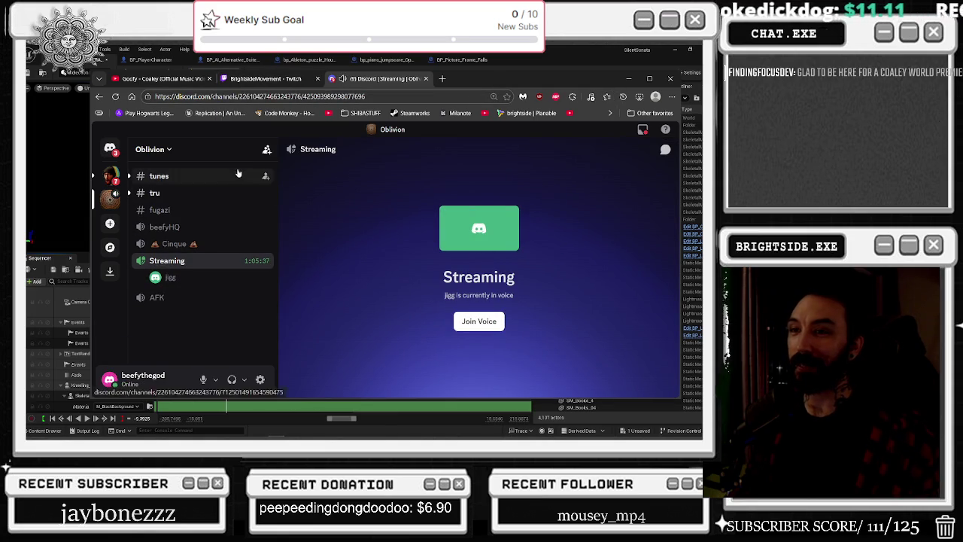
click(196, 261)
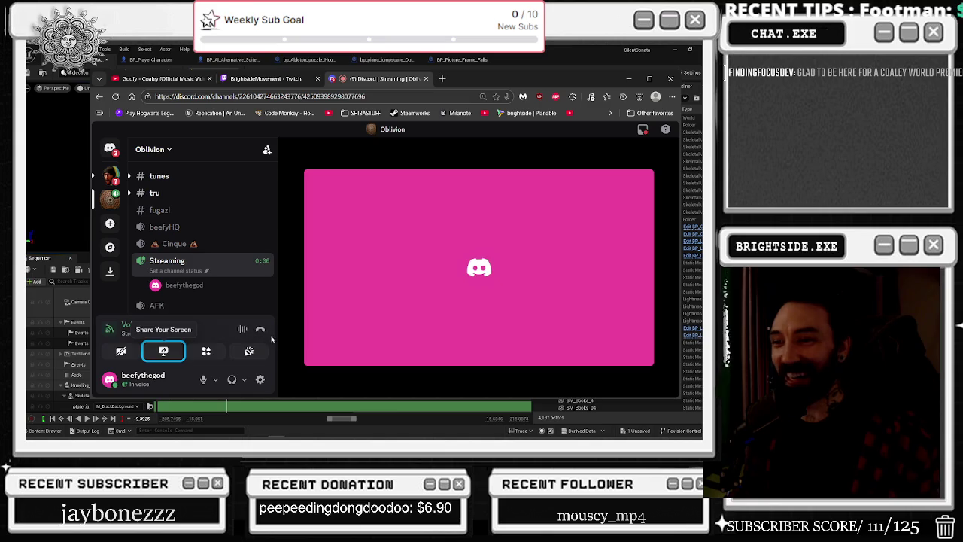
click(260, 329)
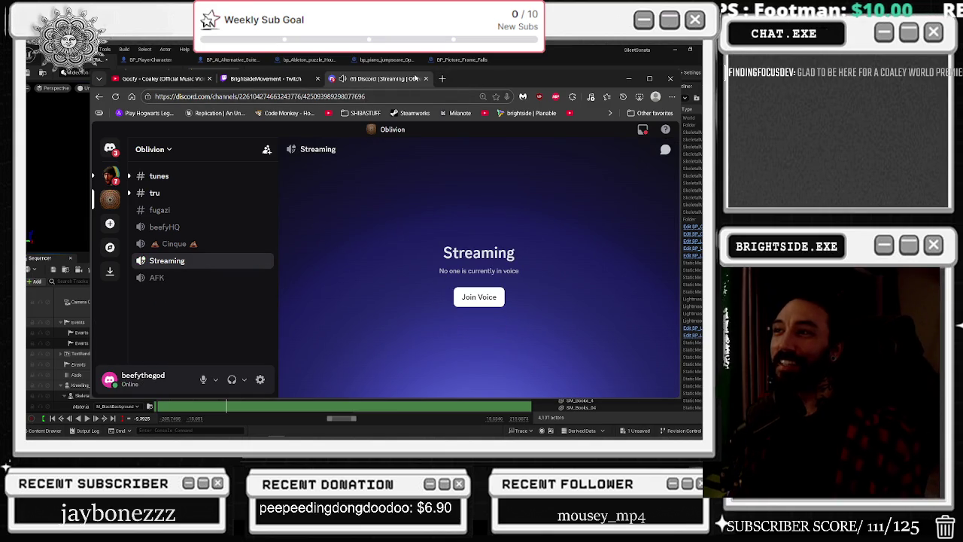
click(425, 79)
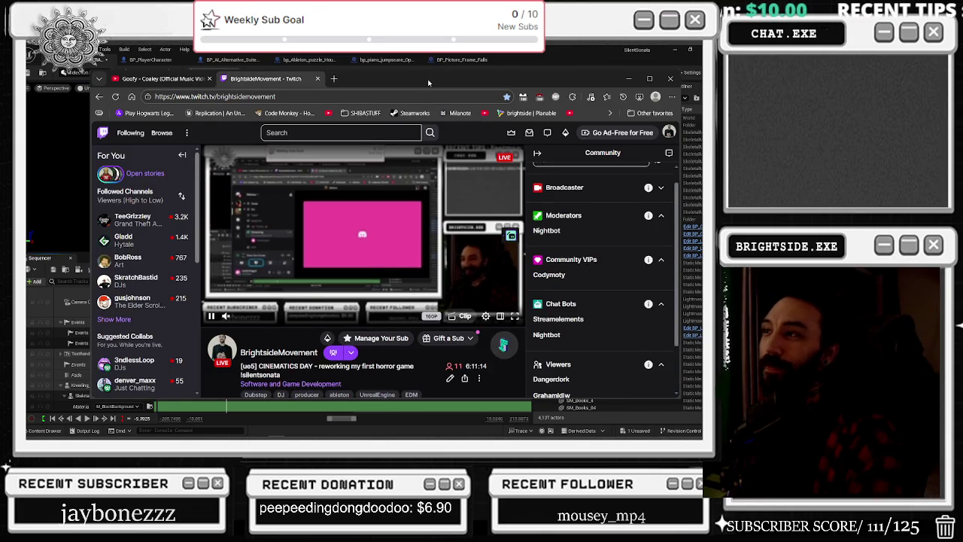
click(628, 79)
key(alt+Tab)
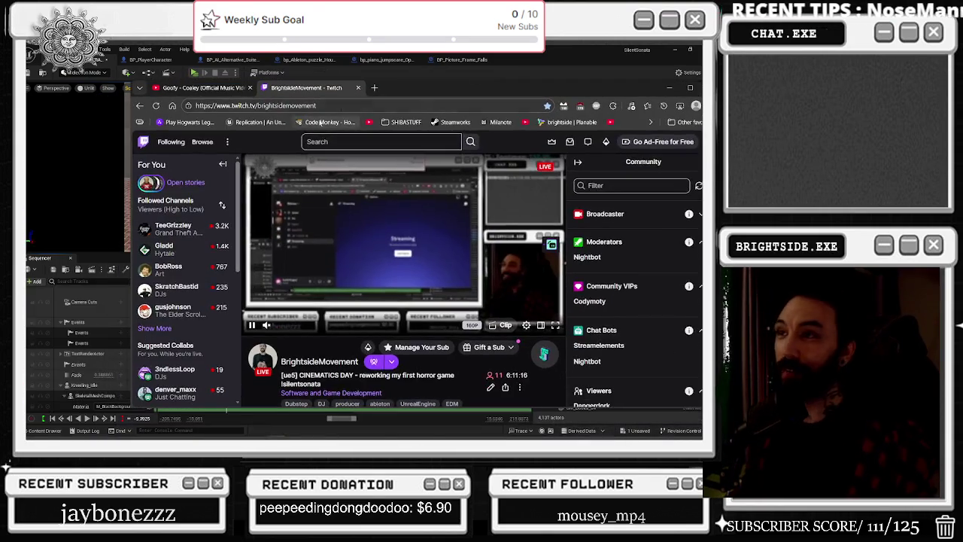
click(194, 88)
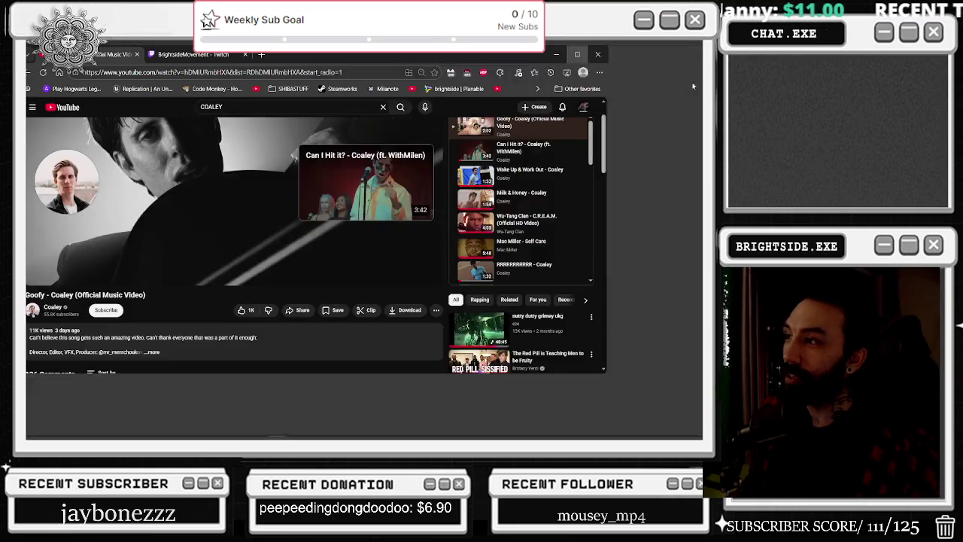
double_click(275, 83)
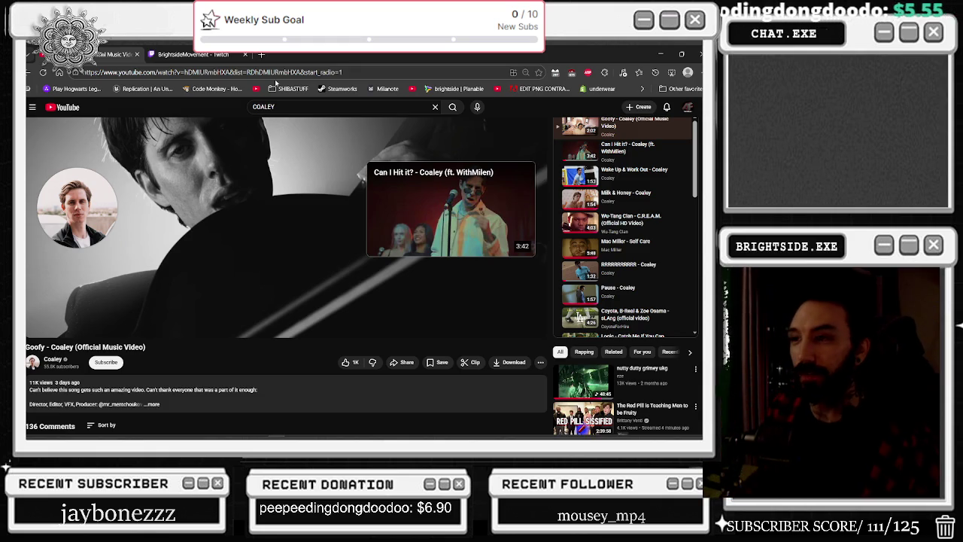
click(53, 359)
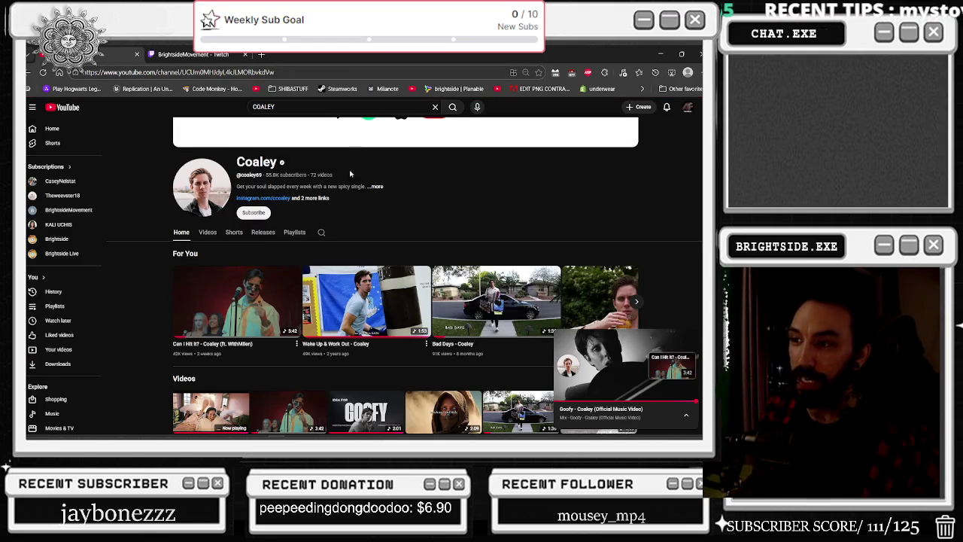
scroll(214, 285, down, 1)
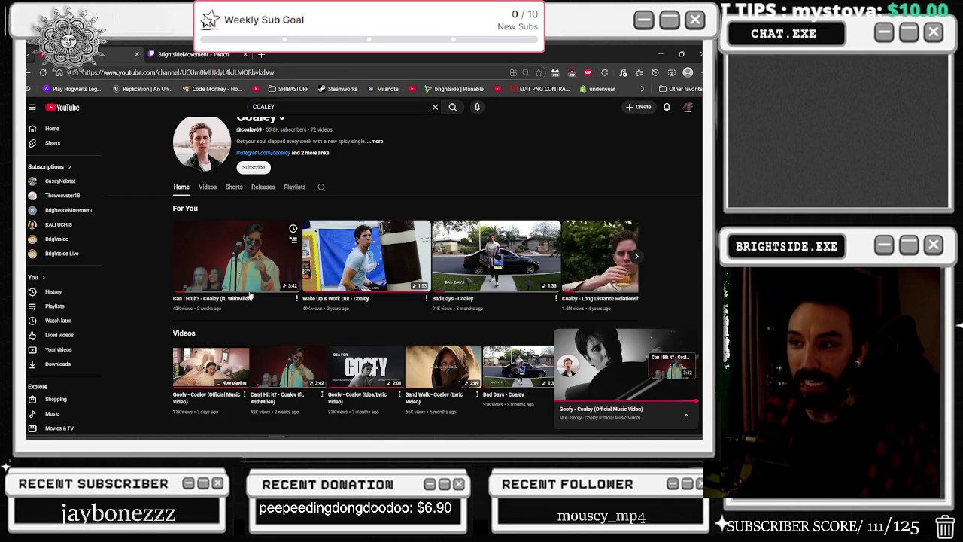
scroll(270, 313, down, 1)
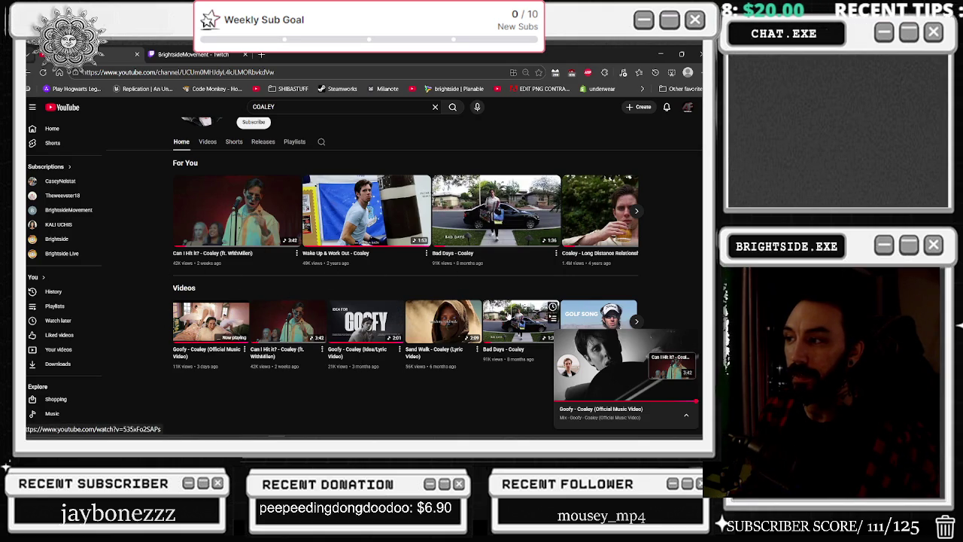
- Play Coaley's Bad Days video from the channel page, then switch back to Unreal Editor
click(508, 317)
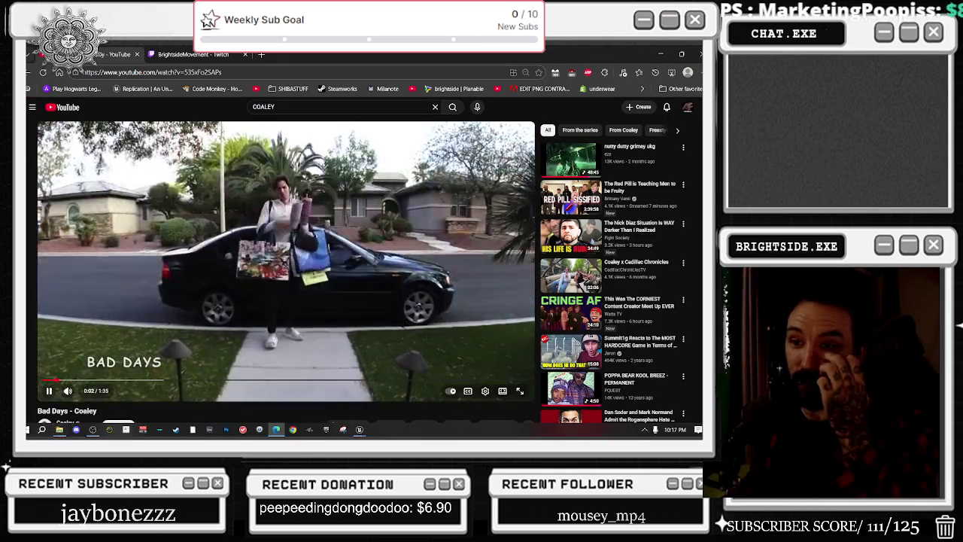
mouse_move(81, 392)
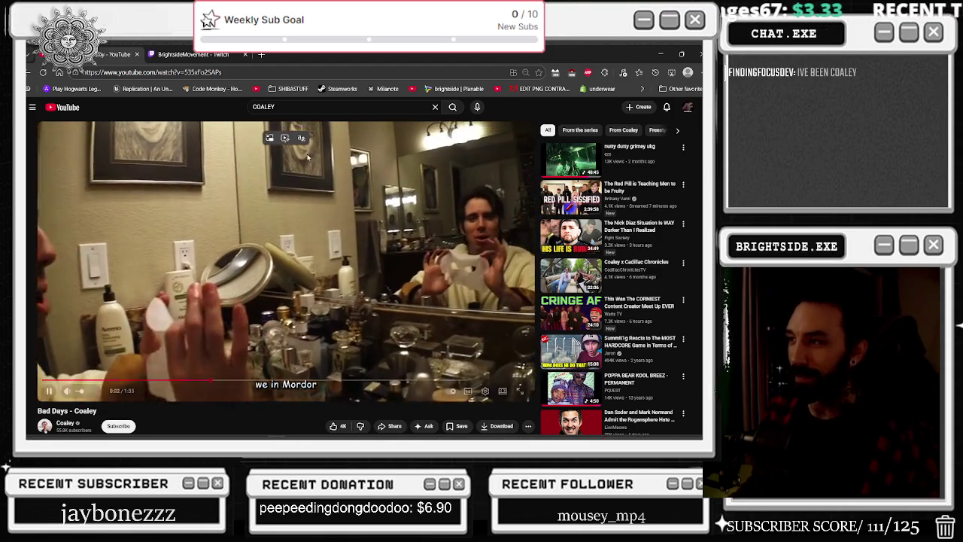
key(alt+Tab)
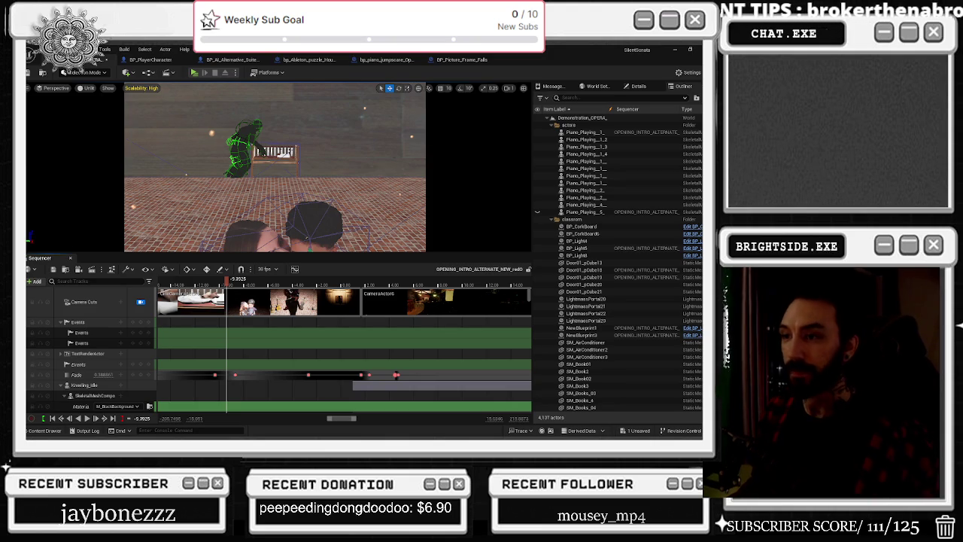
- Scrub to a later shot, select the Harmony Halls logo, unlock Camera Cuts and frame the logo
mouse_move(221, 284)
mouse_down()
mouse_move(369, 284)
mouse_move(315, 283)
mouse_move(321, 299)
mouse_move(340, 299)
mouse_up()
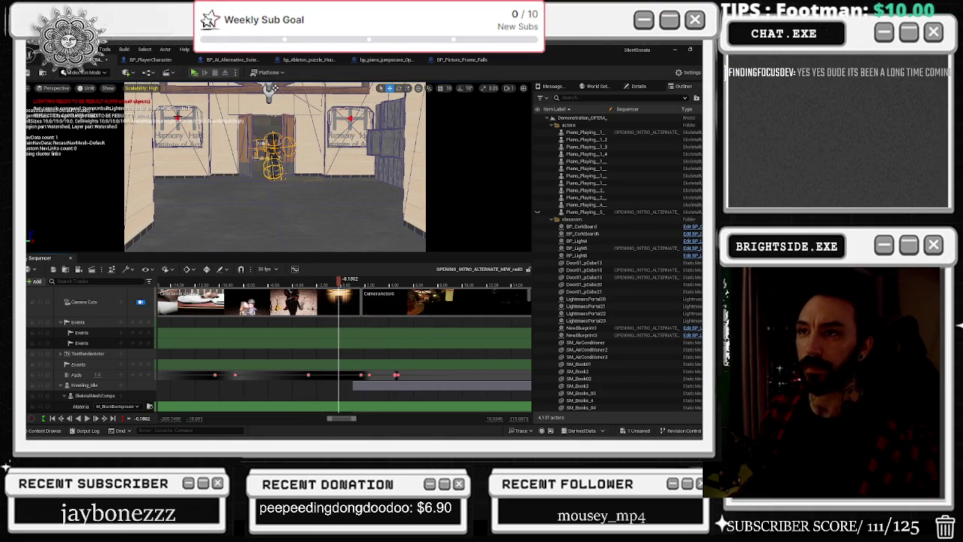
click(178, 129)
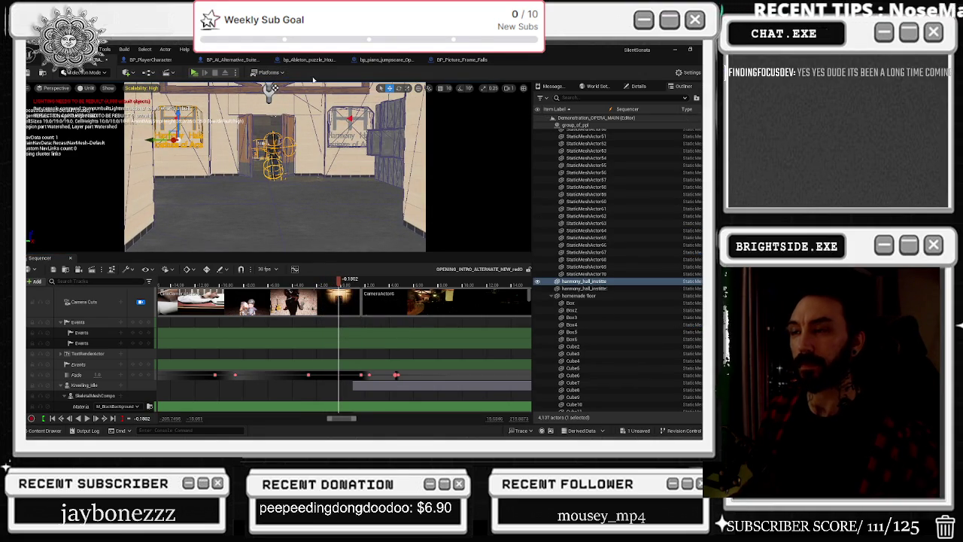
click(140, 302)
key(f)
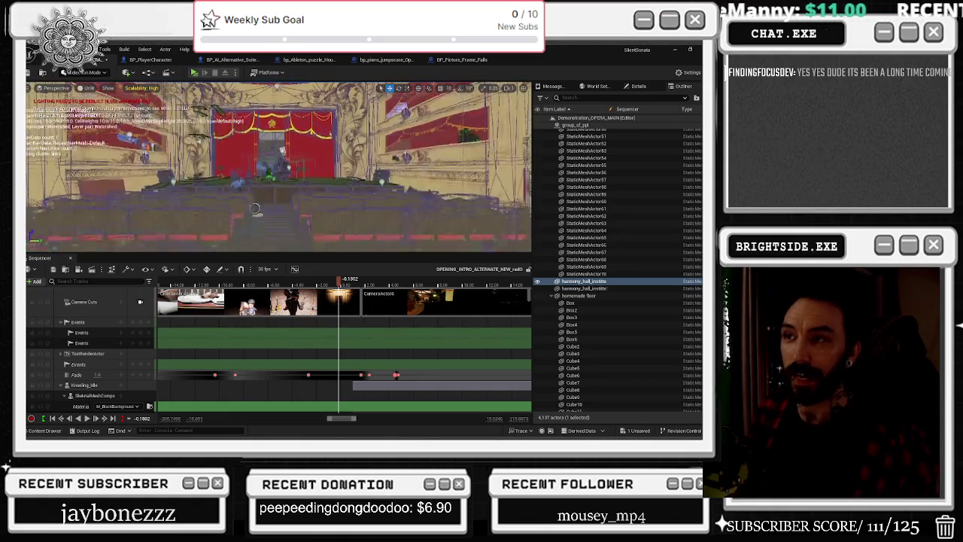
drag(279, 193, 182, 187)
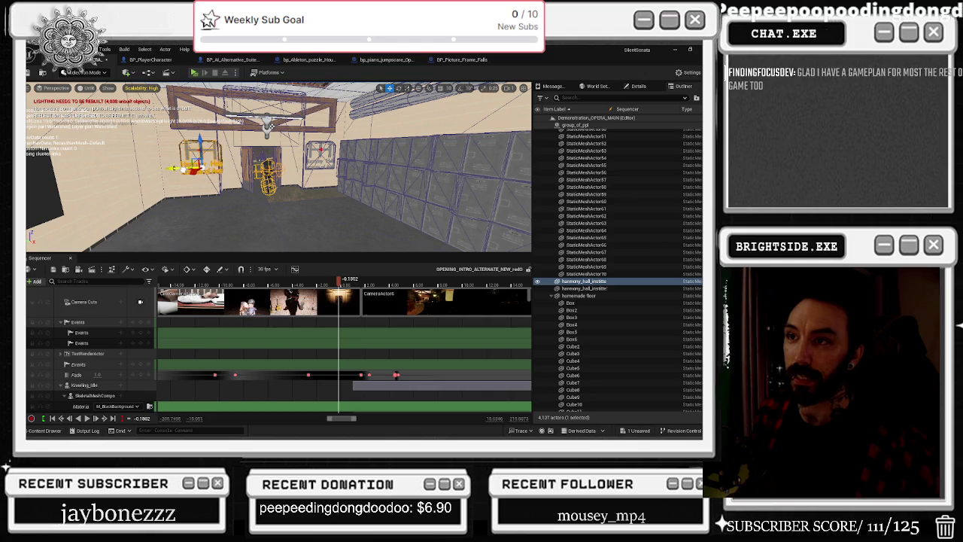
- Undo the logo move, then duplicate the Harmony Halls sign and slide the copy right
key(ctrl+z)
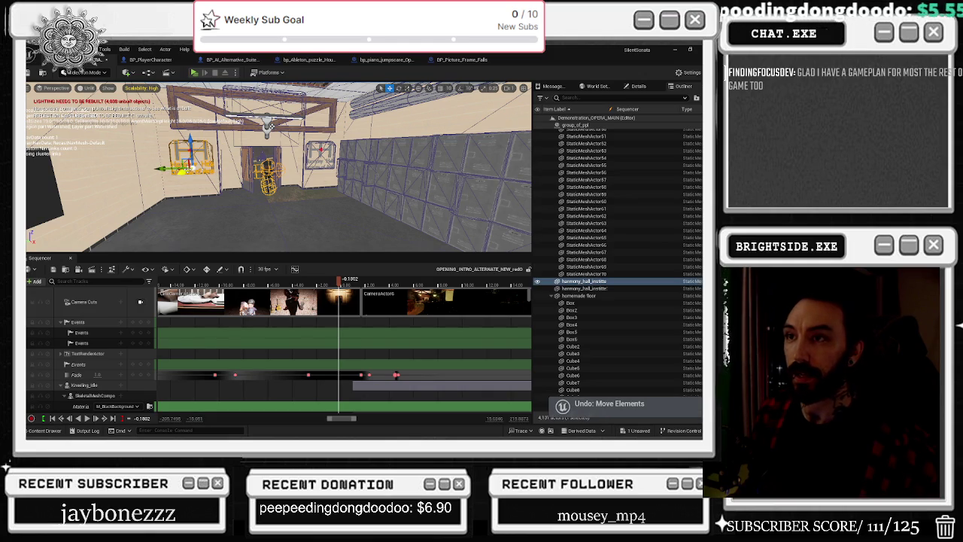
key(ctrl+d)
drag(184, 162, 429, 158)
- Fly around the room to the brick wall with the window and world map
mouse_move(278, 166)
mouse_down()
mouse_move(263, 158)
mouse_move(259, 139)
mouse_move(252, 165)
mouse_move(273, 169)
mouse_up()
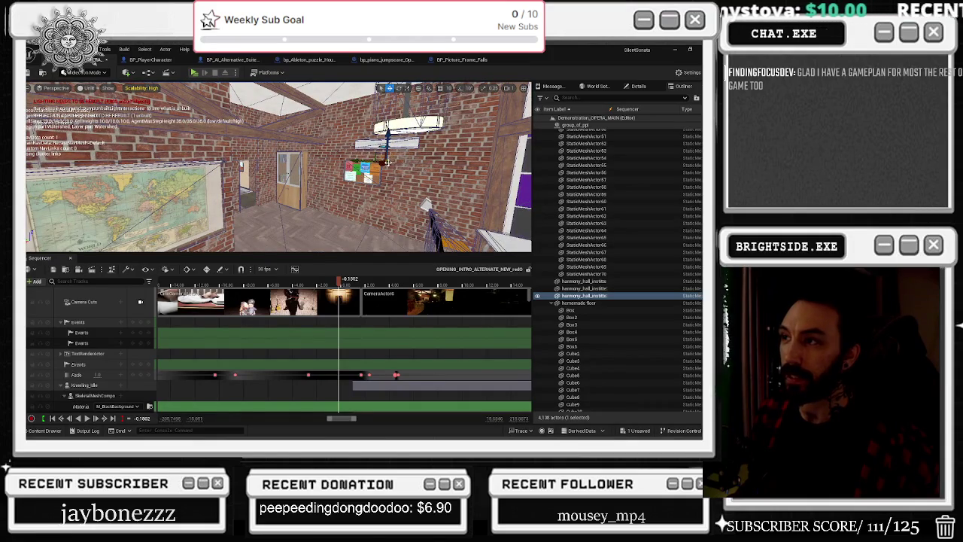
drag(272, 170, 286, 170)
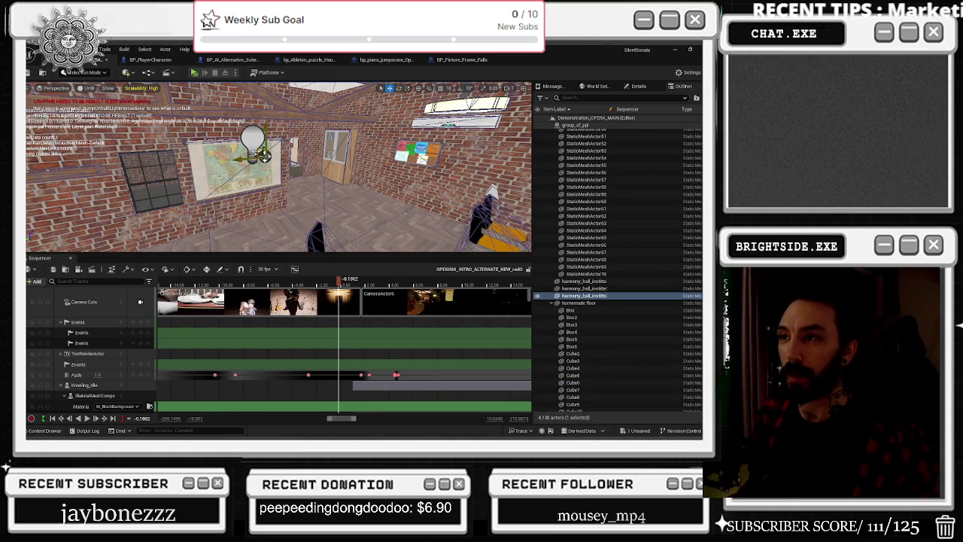
drag(329, 237, 330, 237)
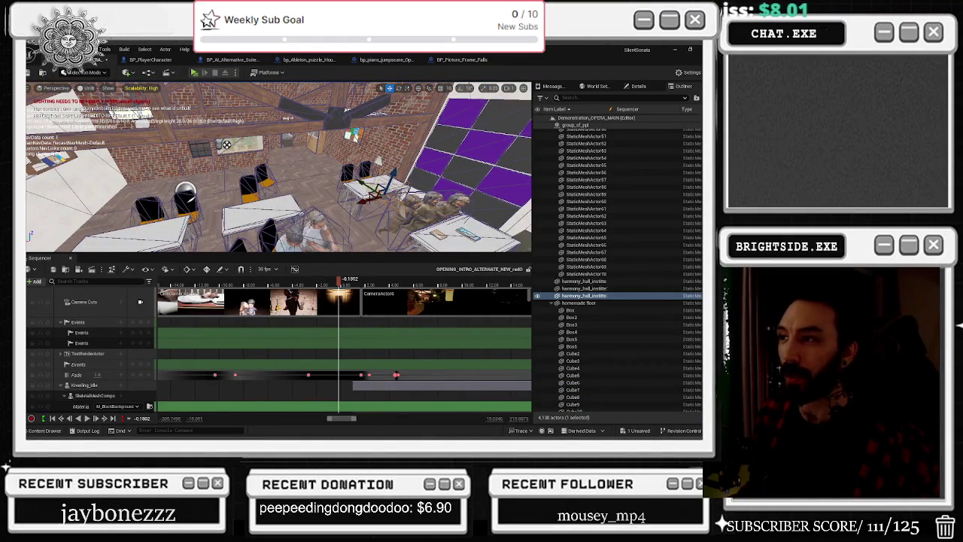
click(162, 237)
click(194, 164)
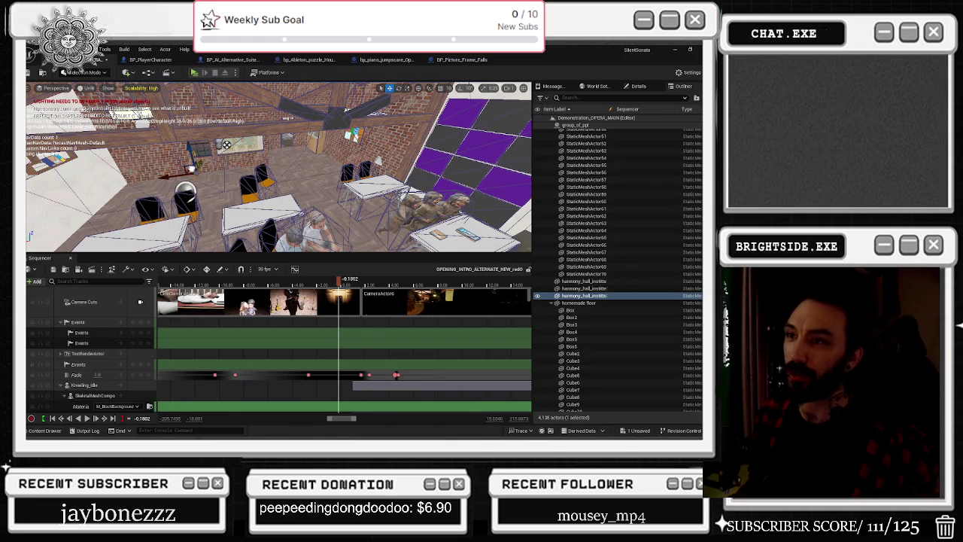
drag(330, 238, 330, 238)
drag(239, 199, 238, 199)
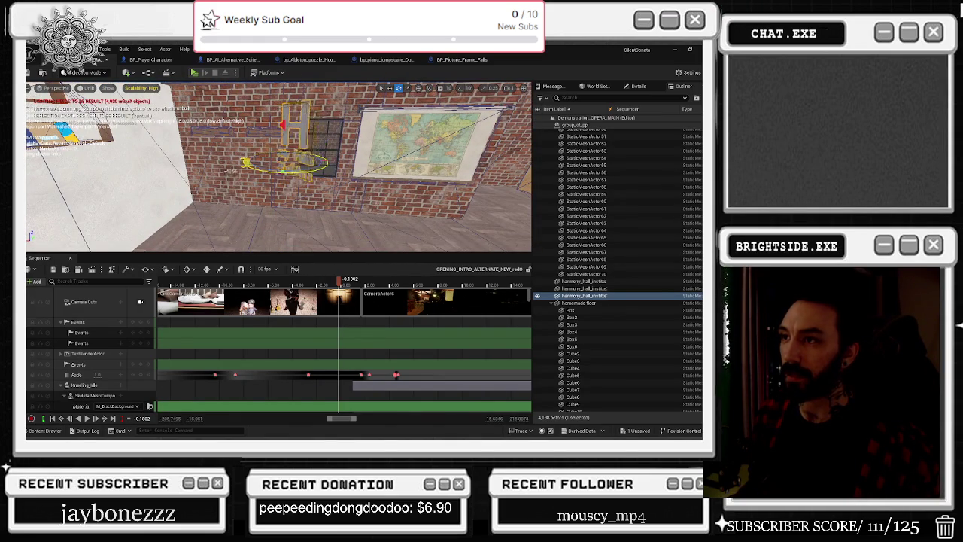
drag(278, 166, 278, 166)
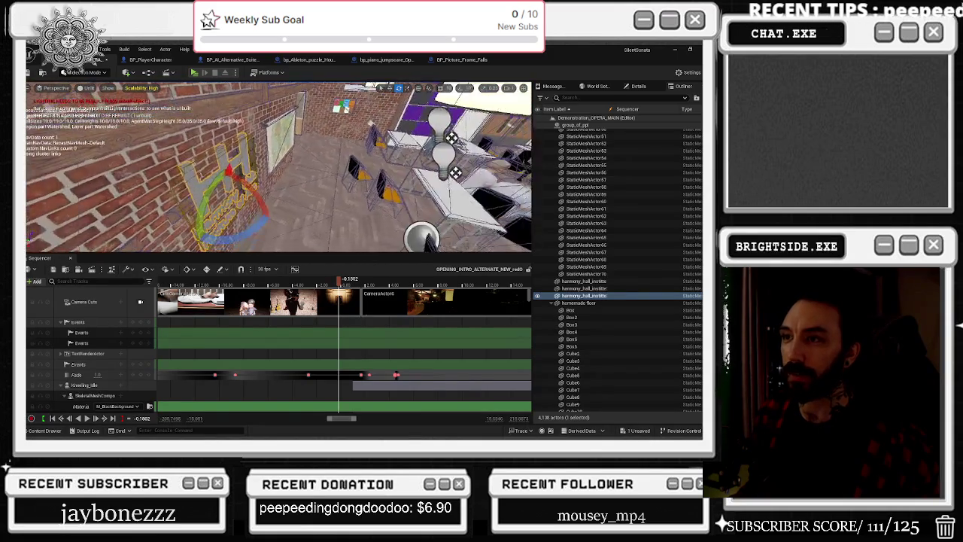
- Frame the HH wall sign straight on and look along the wall
key(w)
key(f)
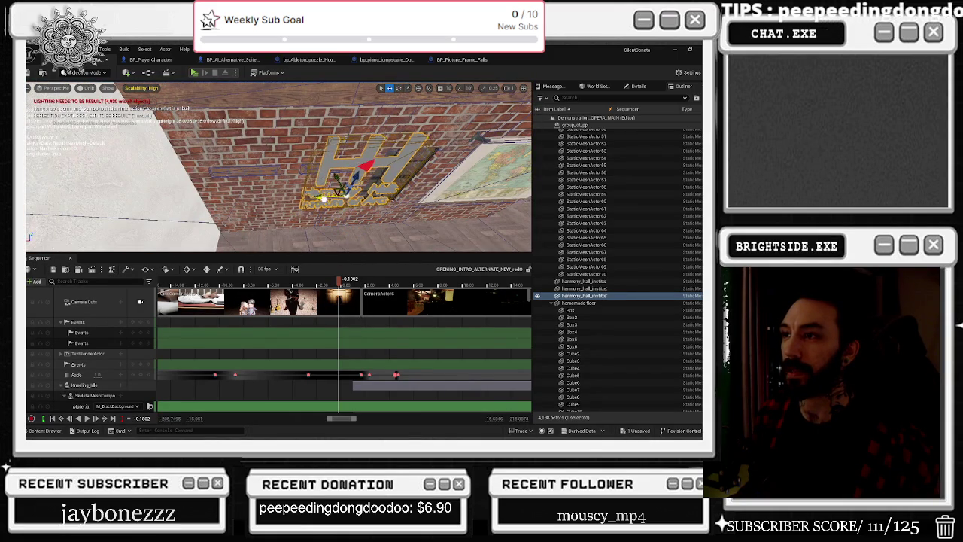
drag(278, 166, 278, 165)
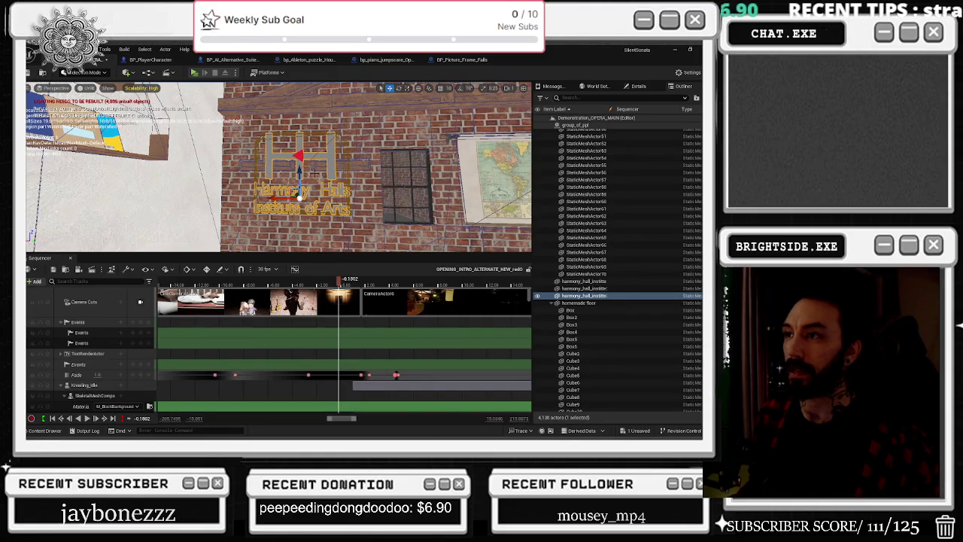
drag(278, 165, 279, 165)
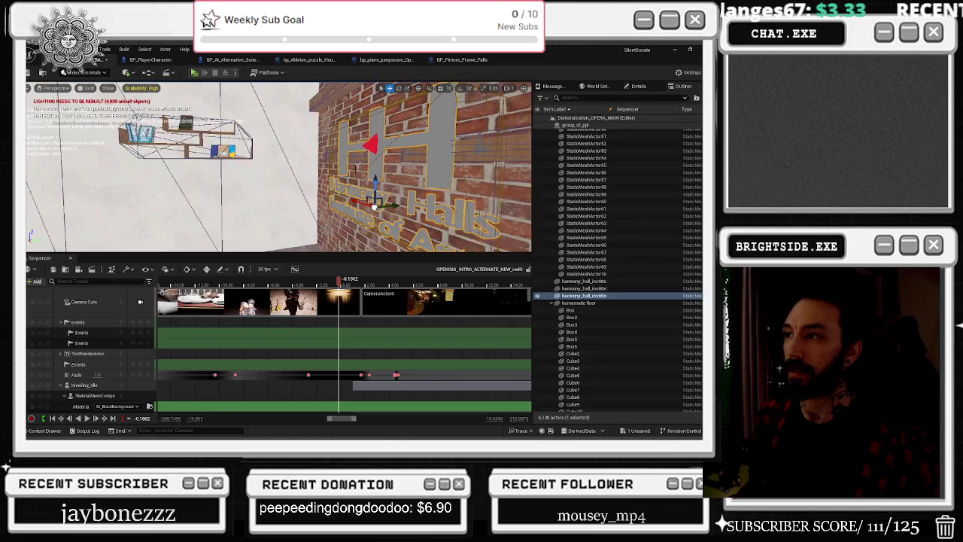
drag(514, 147, 339, 154)
- Move SM_Hanger4 up toward the shelf and rotate it about -81°
click(339, 154)
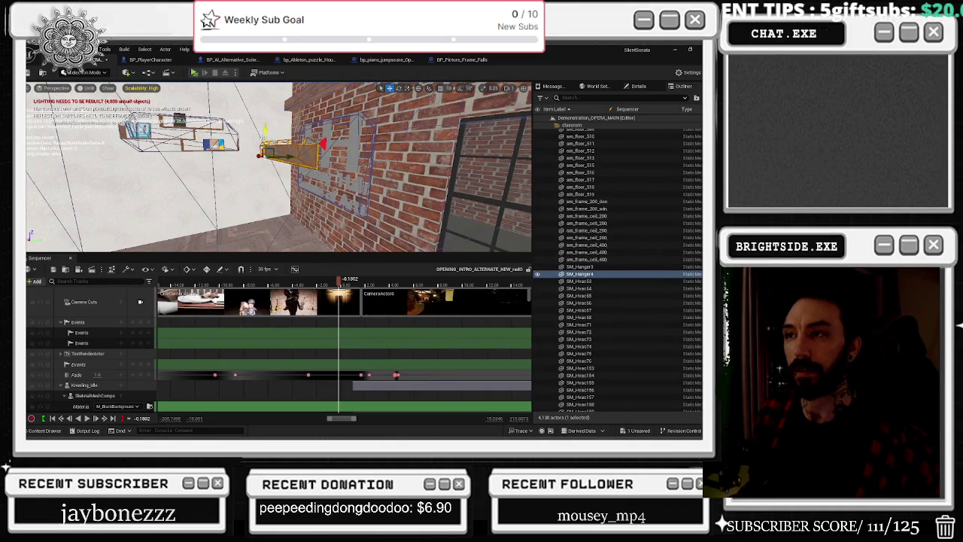
drag(265, 174, 188, 182)
key(e)
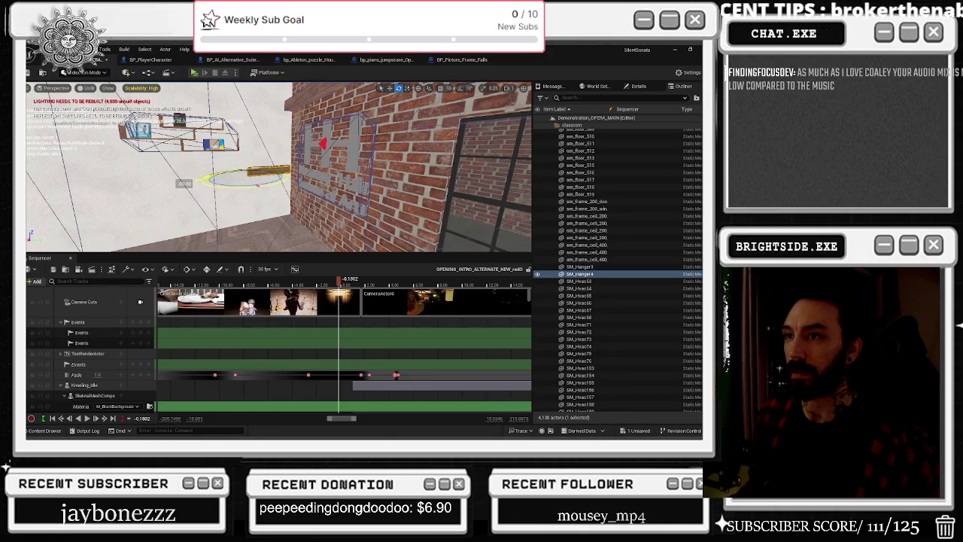
key(w)
key(f)
mouse_move(273, 218)
mouse_down()
mouse_move(244, 182)
mouse_move(262, 176)
mouse_up()
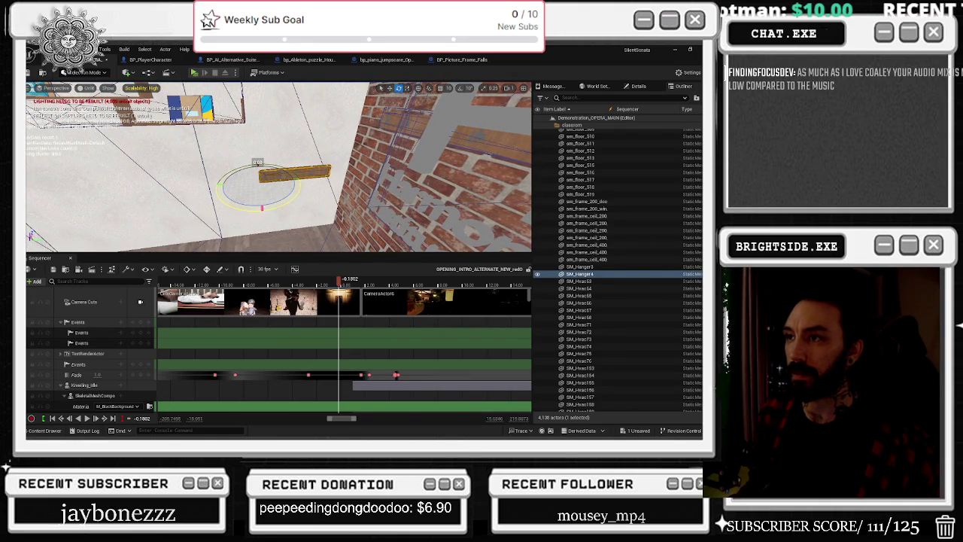
- Duplicate the hanger as SM_Hanger5 and slide the copy to the left
key(w)
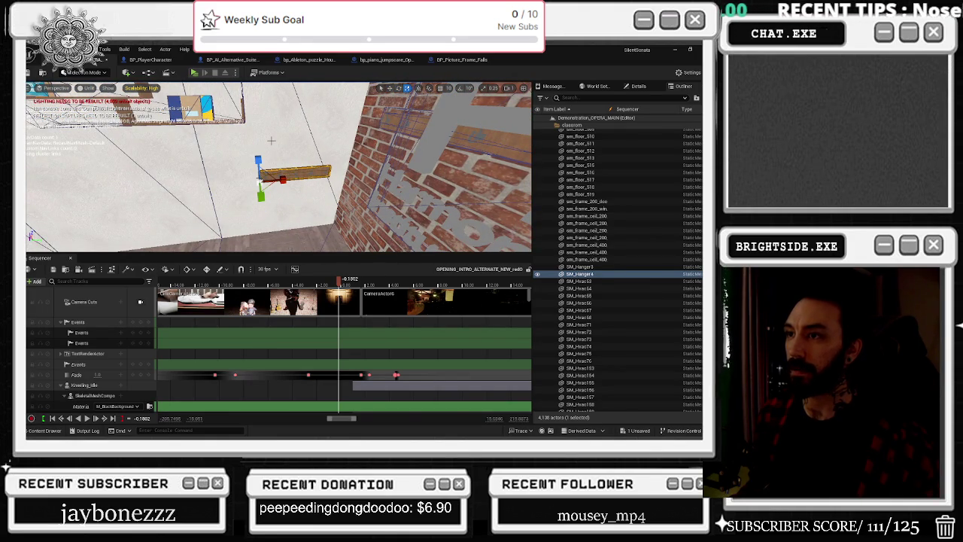
key(ctrl+d)
drag(237, 184, 120, 185)
key(f)
mouse_move(278, 165)
mouse_down()
mouse_move(226, 174)
mouse_move(239, 143)
mouse_up()
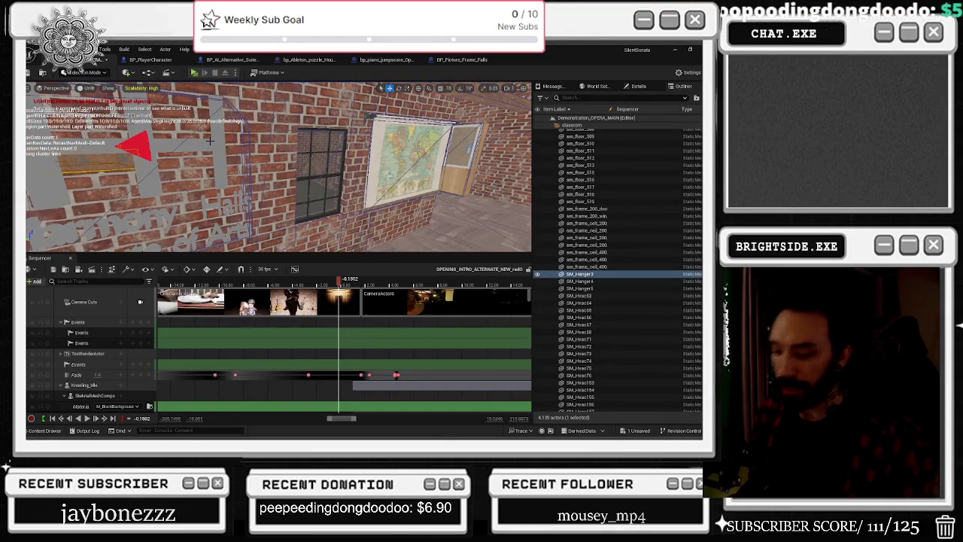
- Delete SM_Hanger3 and focus the view on the Harmony Halls sign
key(Delete)
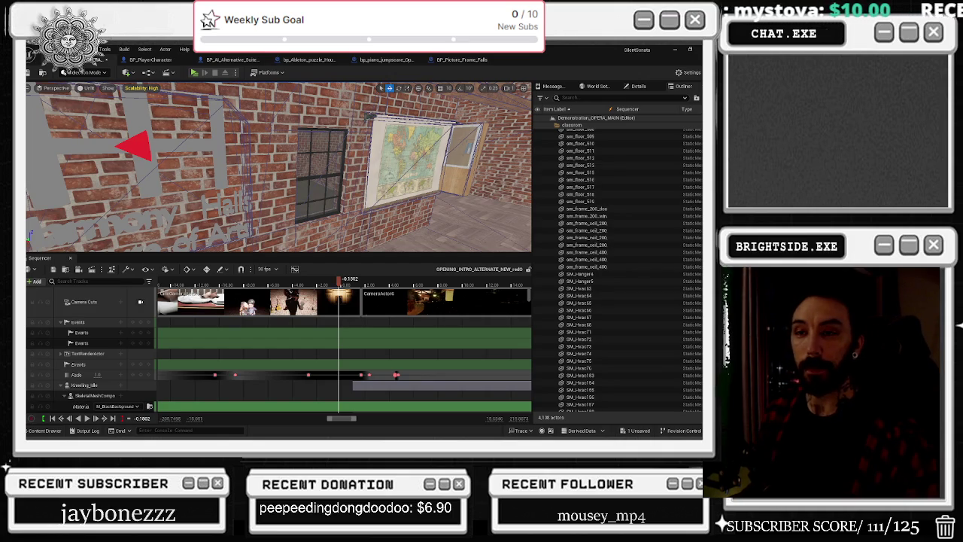
click(133, 140)
key(f)
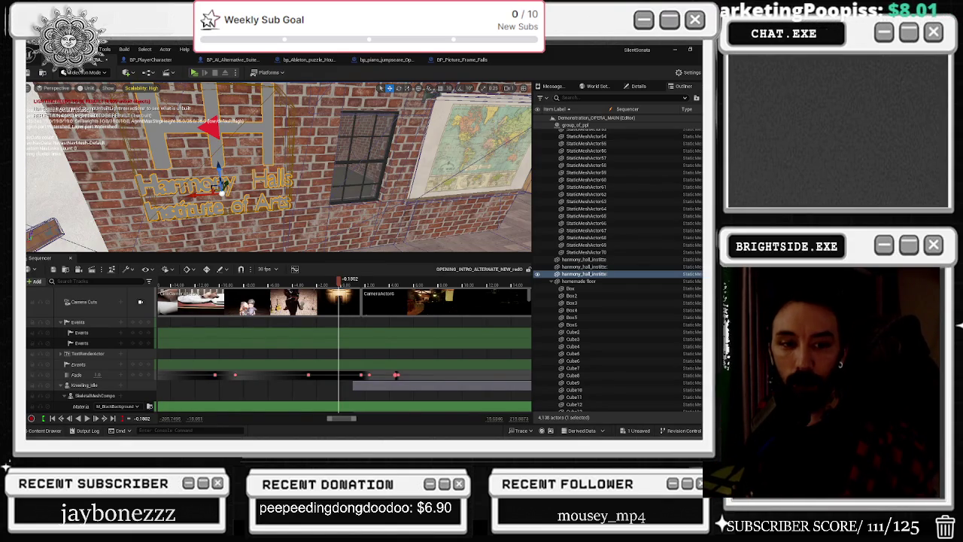
- Switch to the YouTube browser and play the first recommended video
key(alt+Tab)
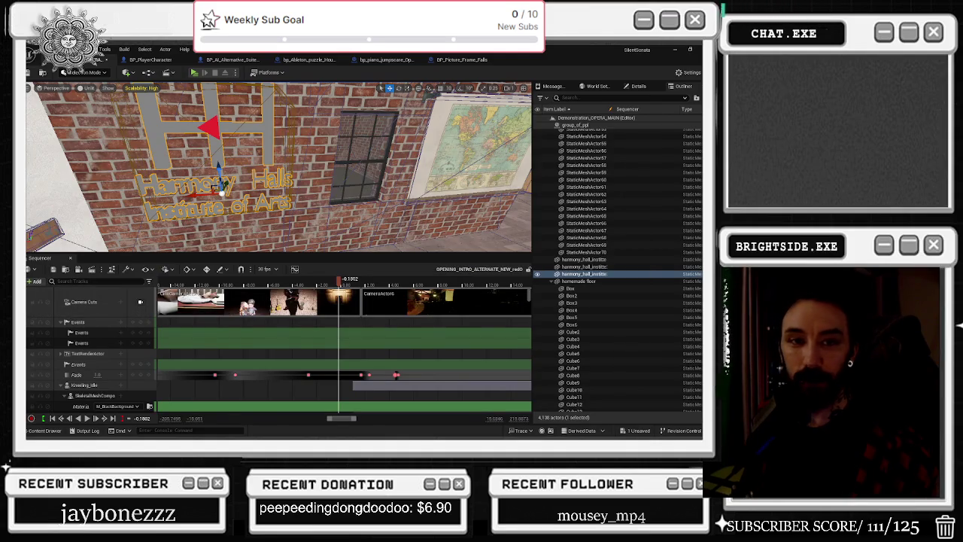
key(alt+Tab)
click(248, 255)
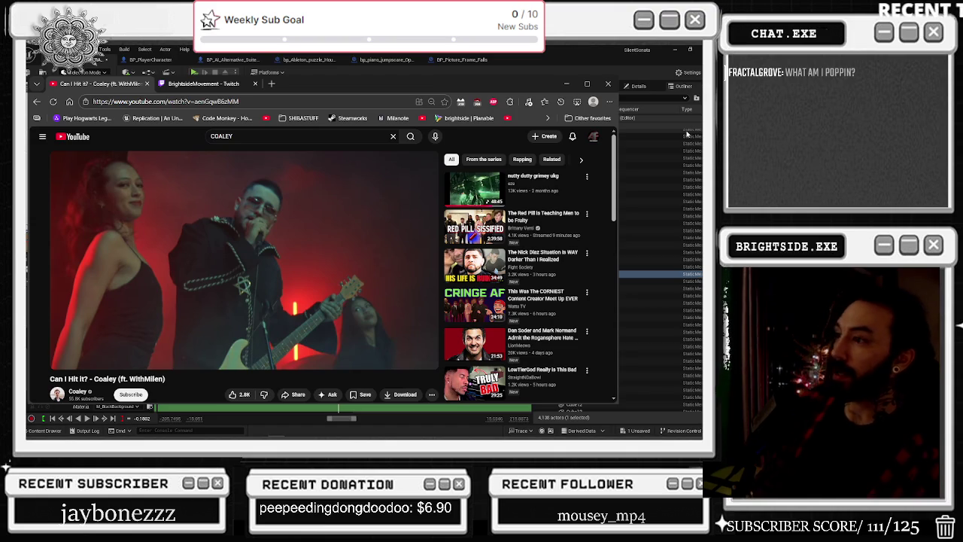
click(474, 188)
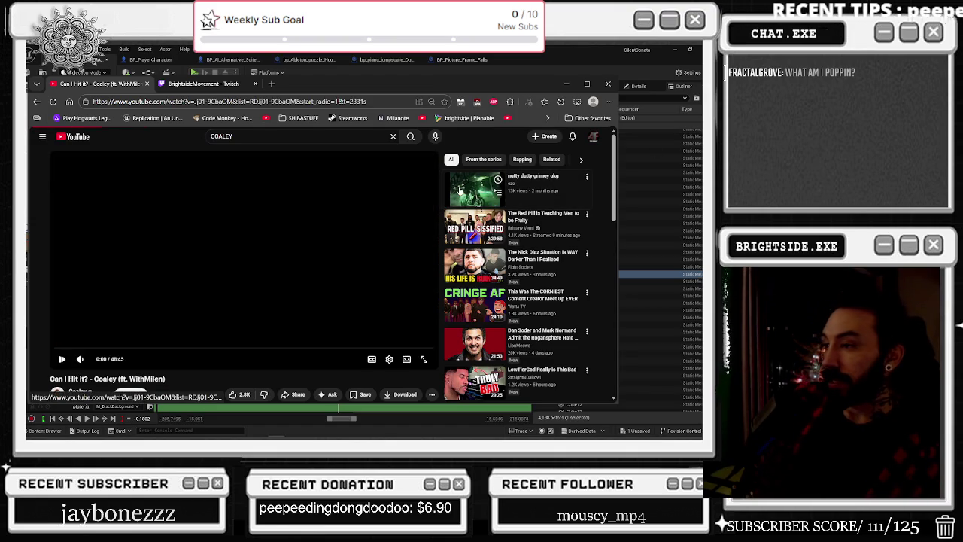
- Check the YouTube video quality settings, then minimise the browser back to Unreal
click(389, 358)
click(394, 337)
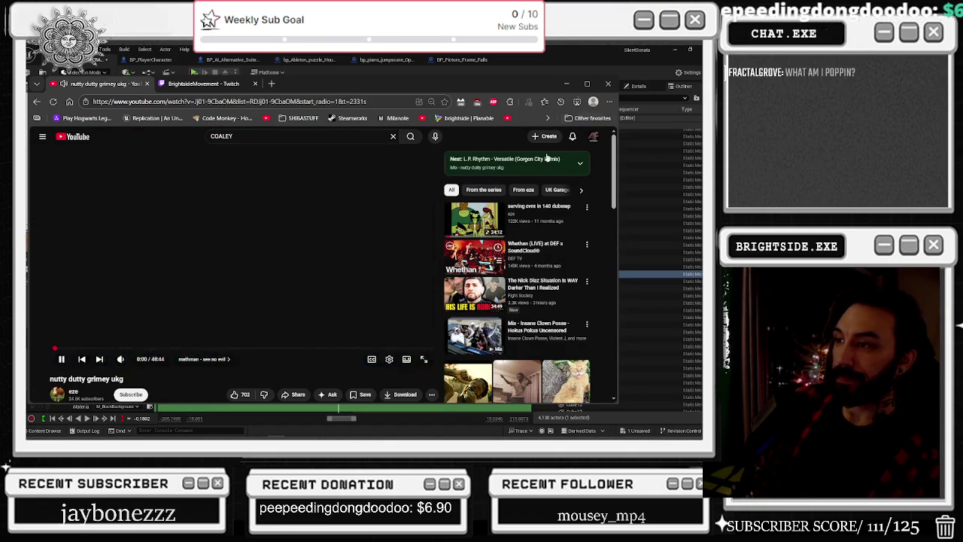
click(369, 219)
click(565, 83)
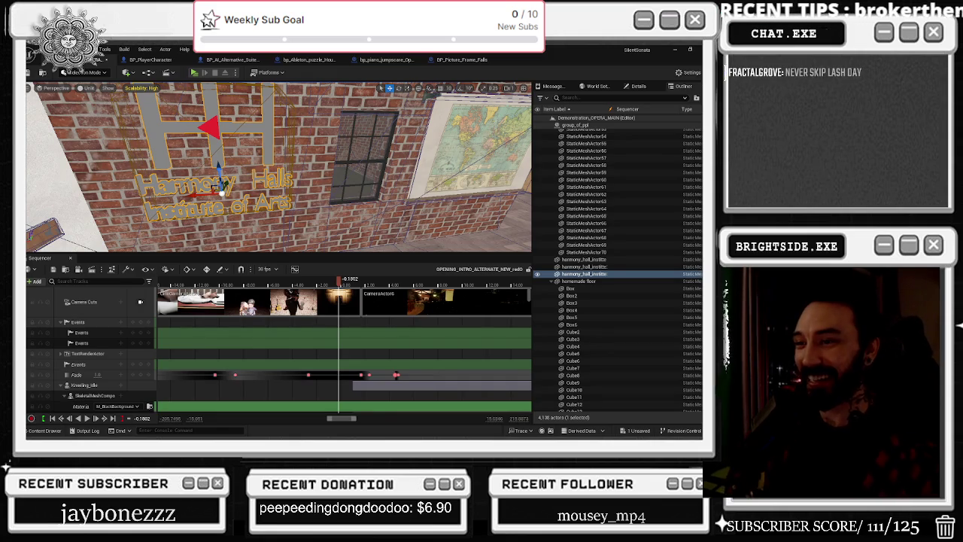
- Play the intro from about -5.4 s, then stop and scrub to 4.9 s
drag(269, 285, 274, 285)
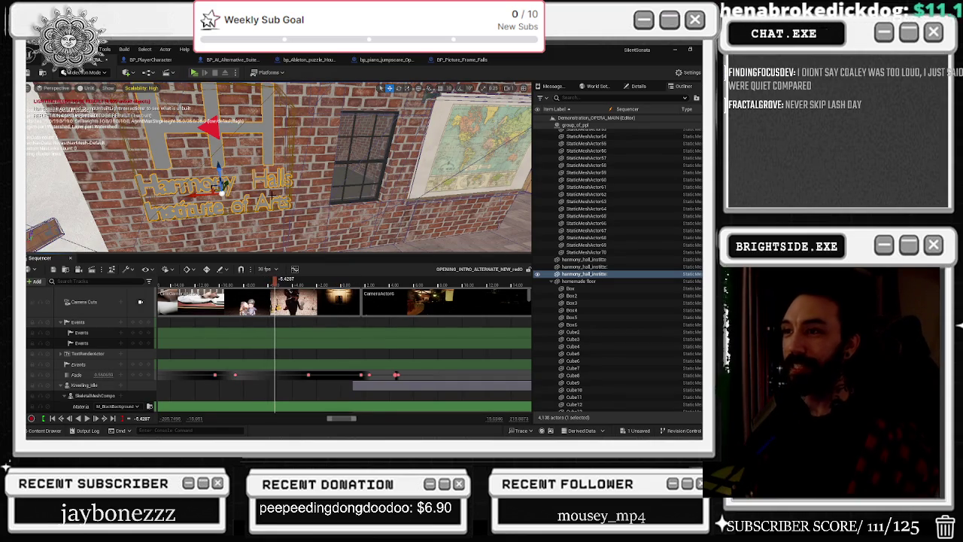
key(space)
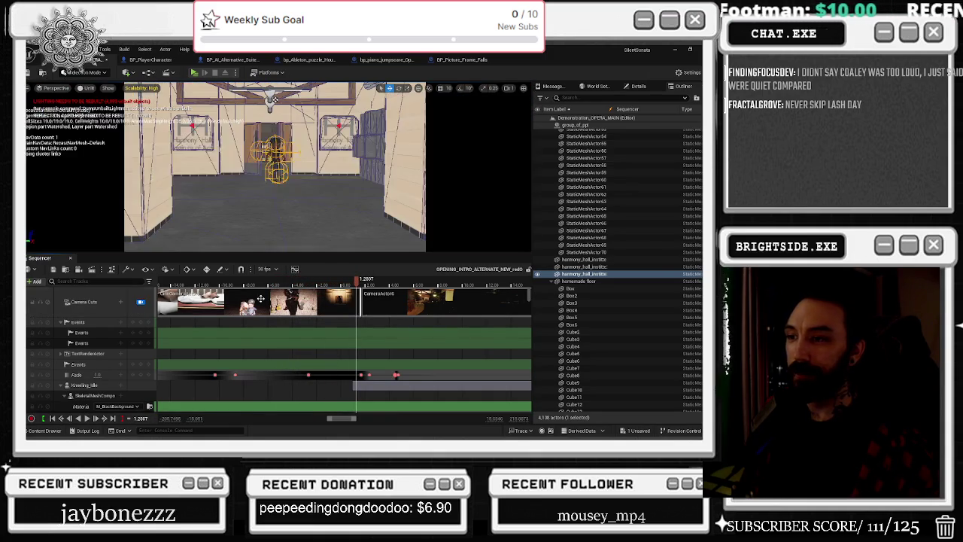
drag(358, 282, 292, 290)
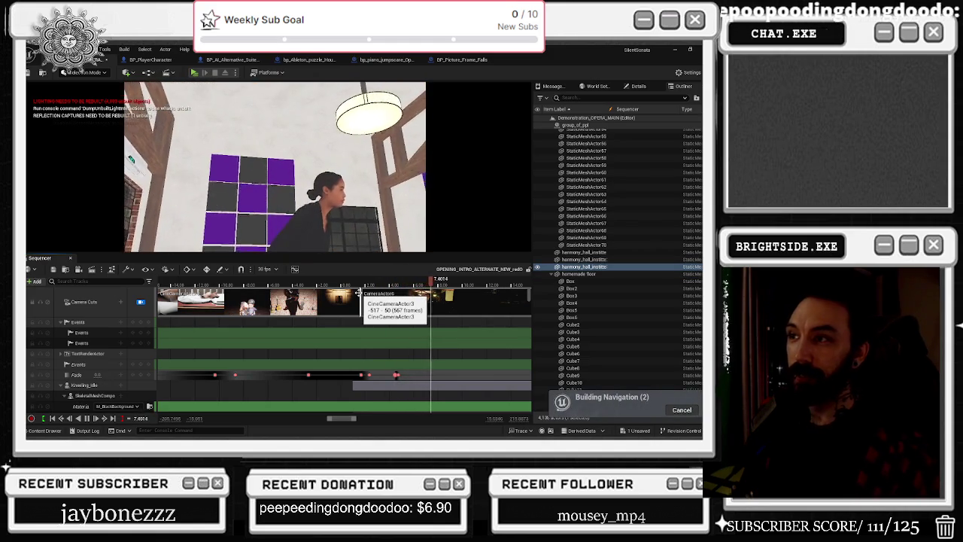
click(362, 282)
mouse_move(362, 283)
mouse_down()
mouse_move(409, 280)
mouse_move(392, 275)
mouse_move(404, 271)
mouse_up()
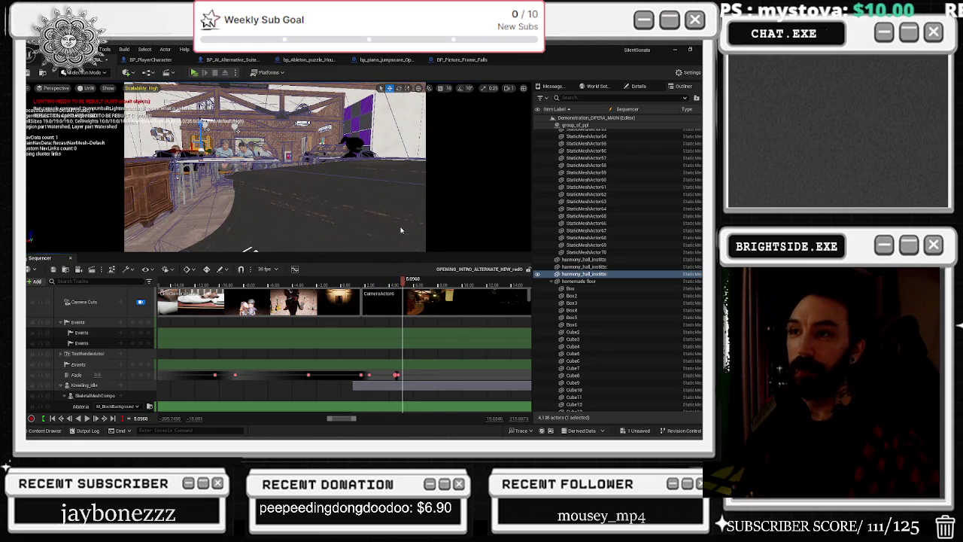
- Leave the cinematic camera view and undo the gold HH sign paste and its moves
click(141, 301)
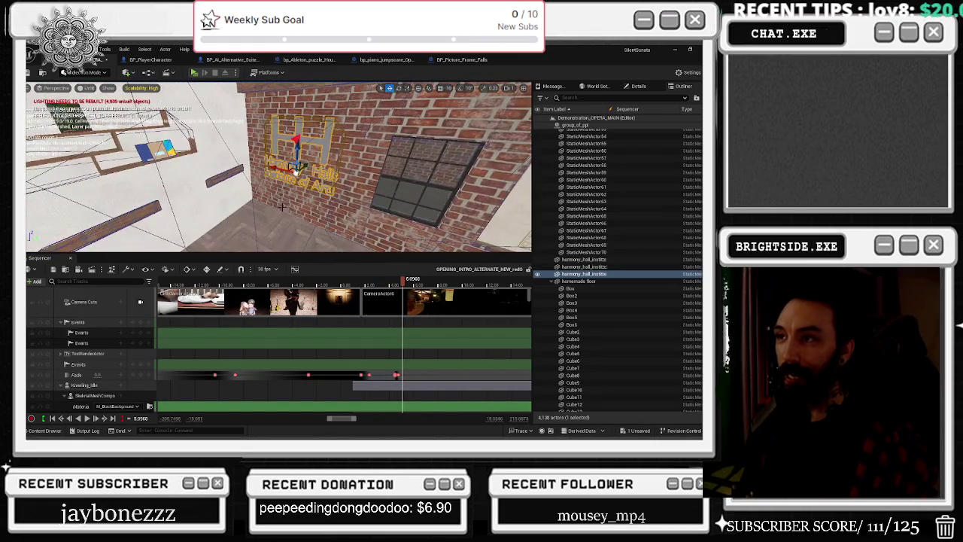
key(ctrl+z)
key(ctrl+z)
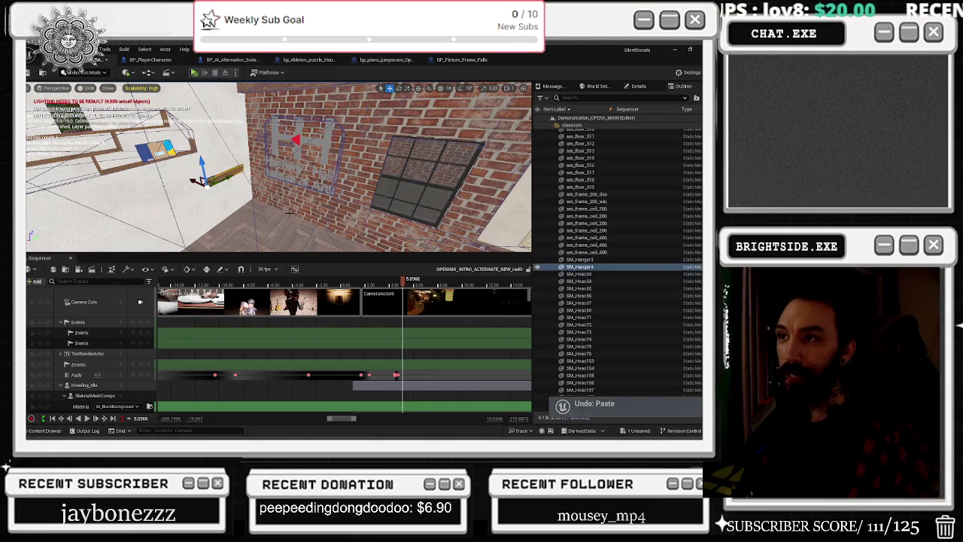
key(ctrl+z)
key(ctrl+z)
key(ctrl+z)
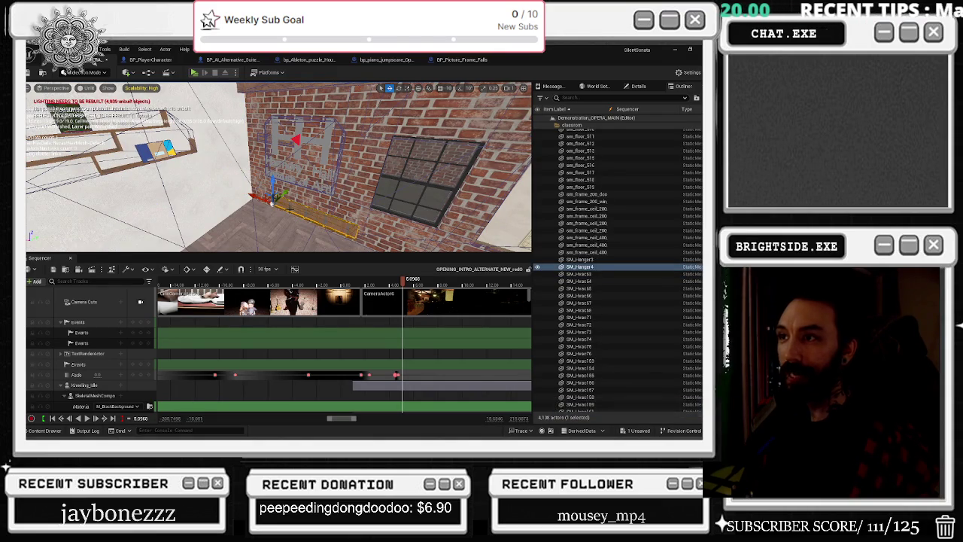
key(ctrl+z)
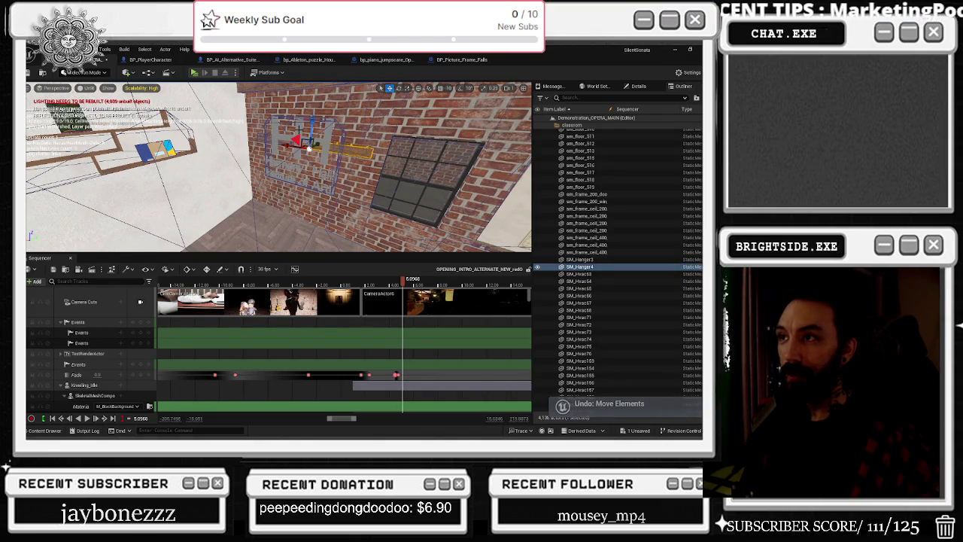
- Select and frame the H sign panel, undoing its rotation so it sits flat
click(309, 149)
mouse_move(309, 149)
mouse_down()
mouse_move(223, 152)
mouse_move(213, 183)
mouse_up()
click(272, 138)
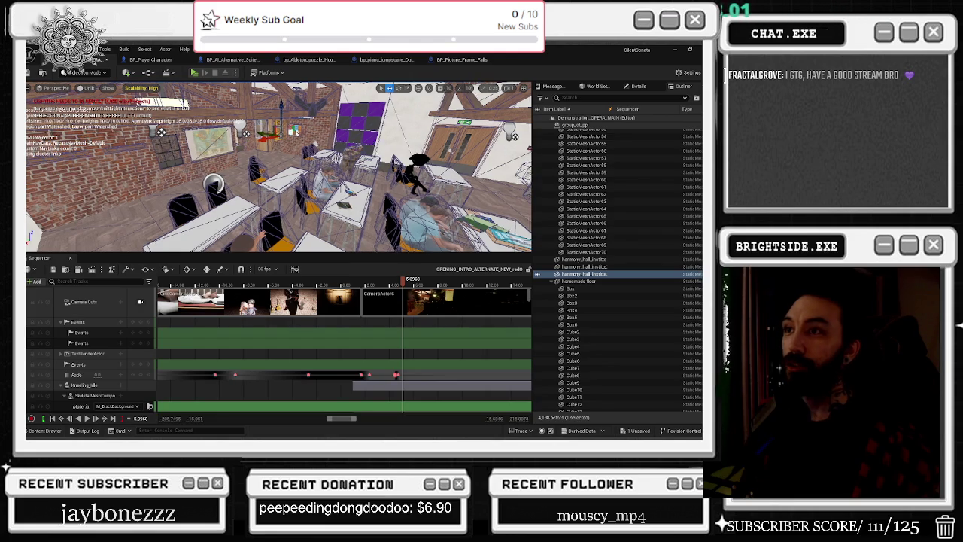
key(d)
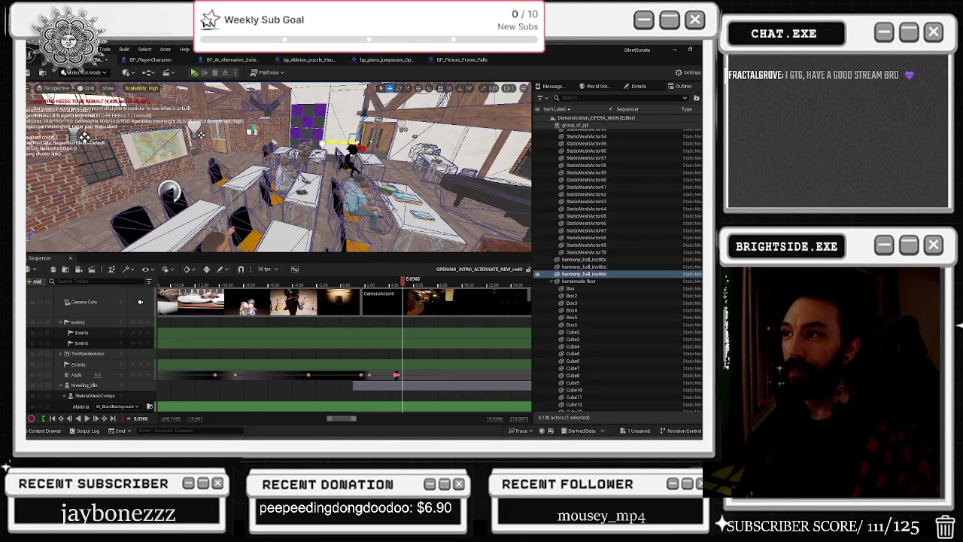
key(f)
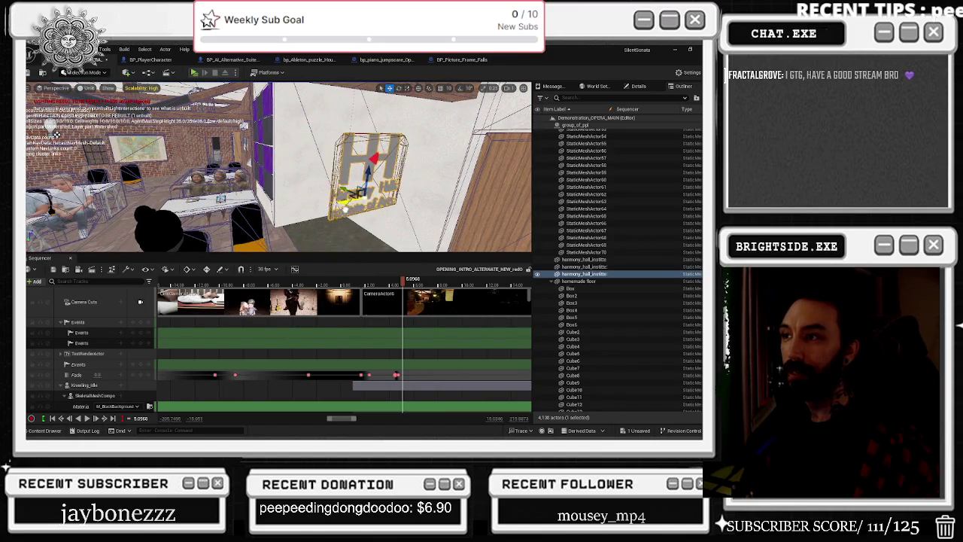
key(ctrl+z)
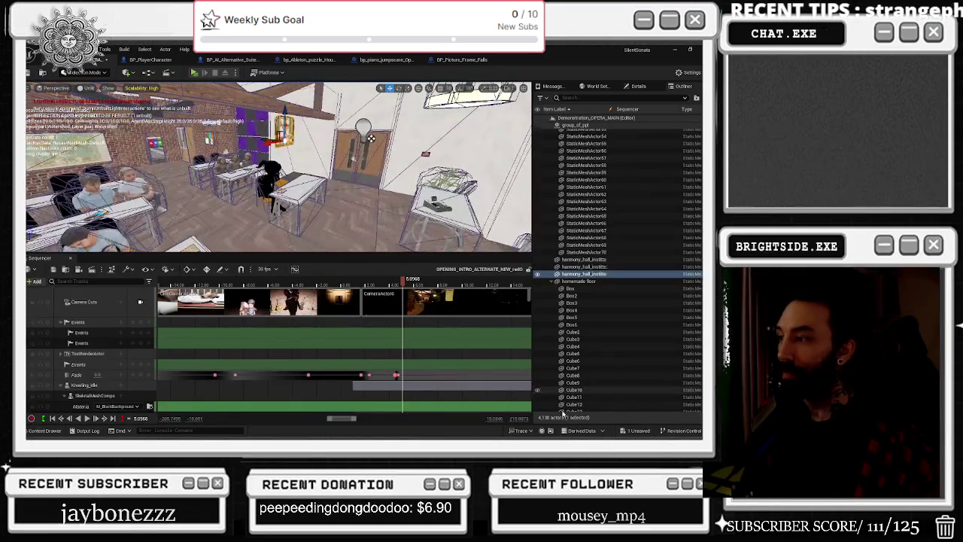
click(638, 430)
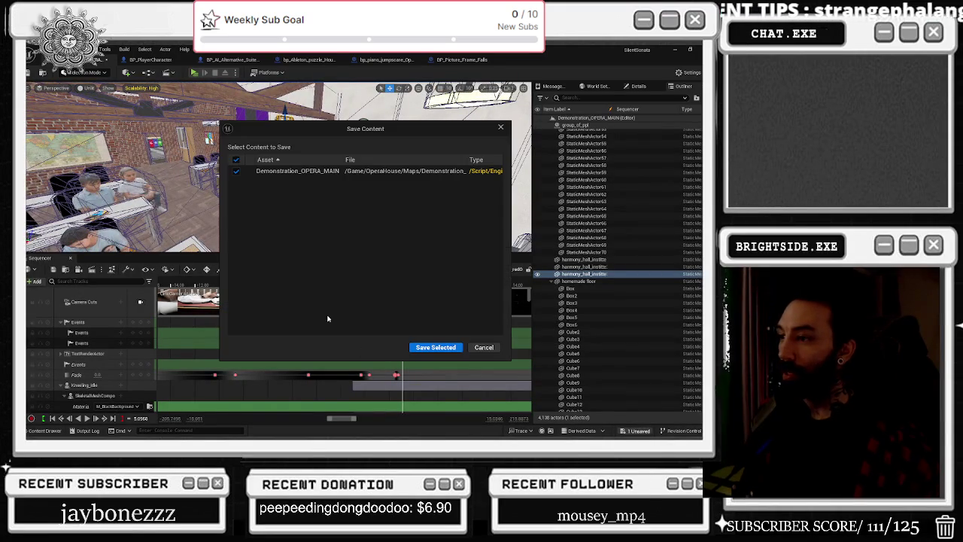
- Save the Demonstration_OPERA_MAIN map, the intro sequence, and the remaining unsaved asset
click(433, 346)
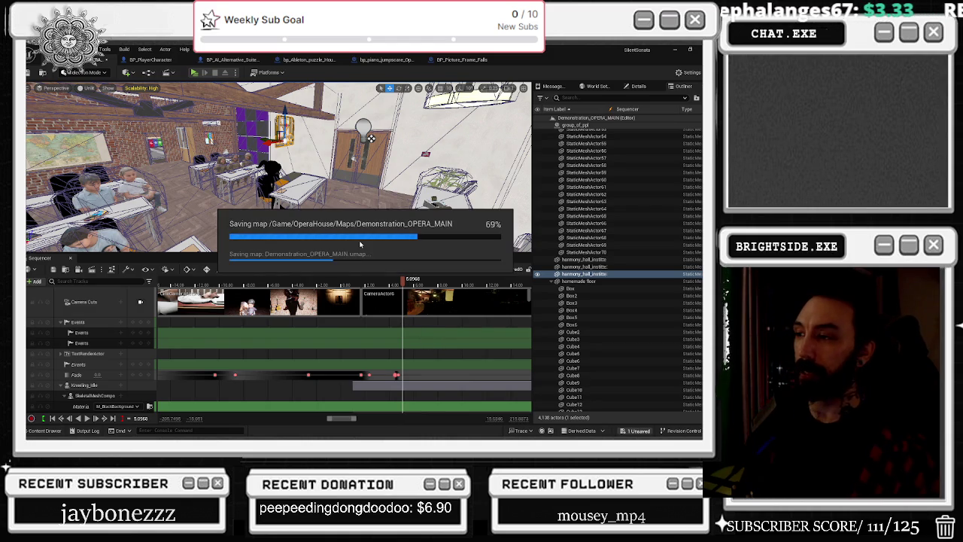
mouse_move(347, 283)
mouse_down()
mouse_move(296, 283)
mouse_move(381, 283)
mouse_up()
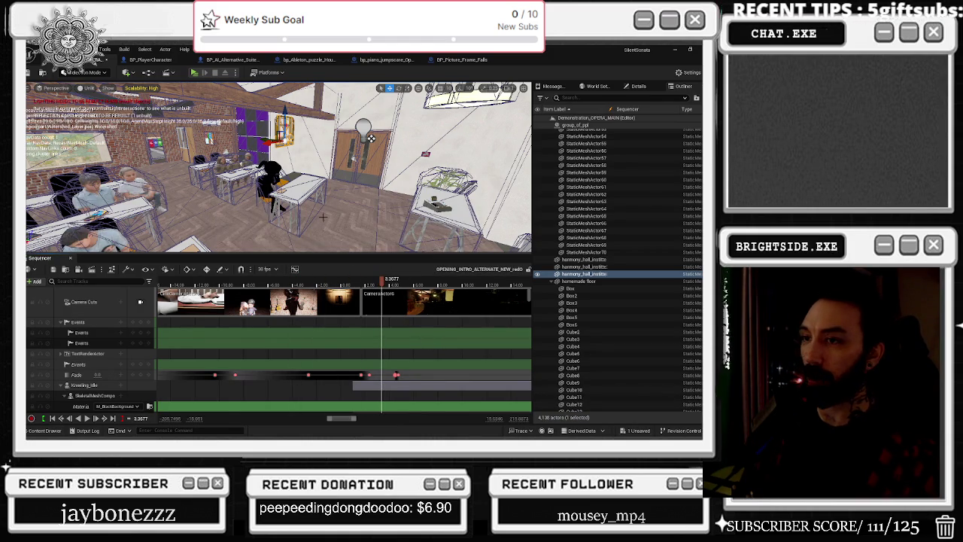
key(ctrl+s)
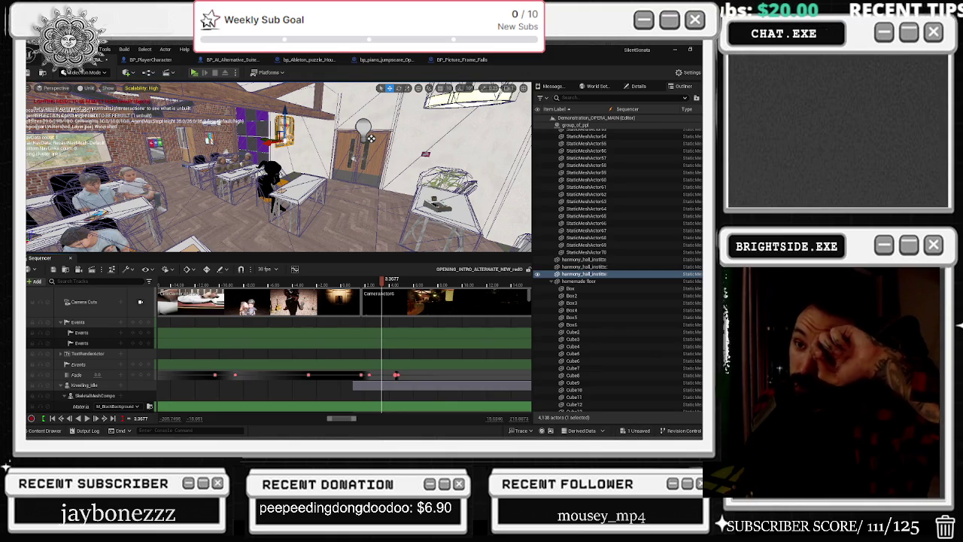
click(51, 272)
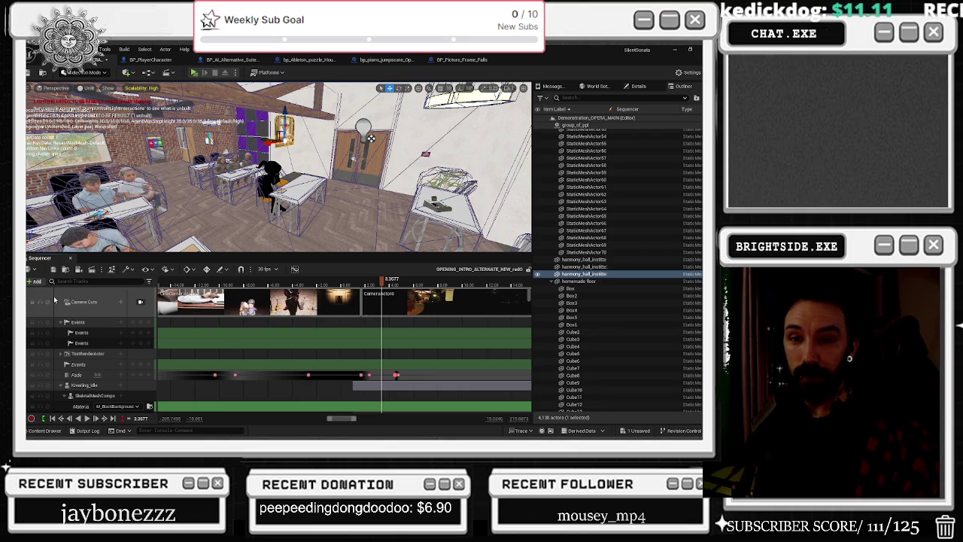
click(637, 430)
click(436, 344)
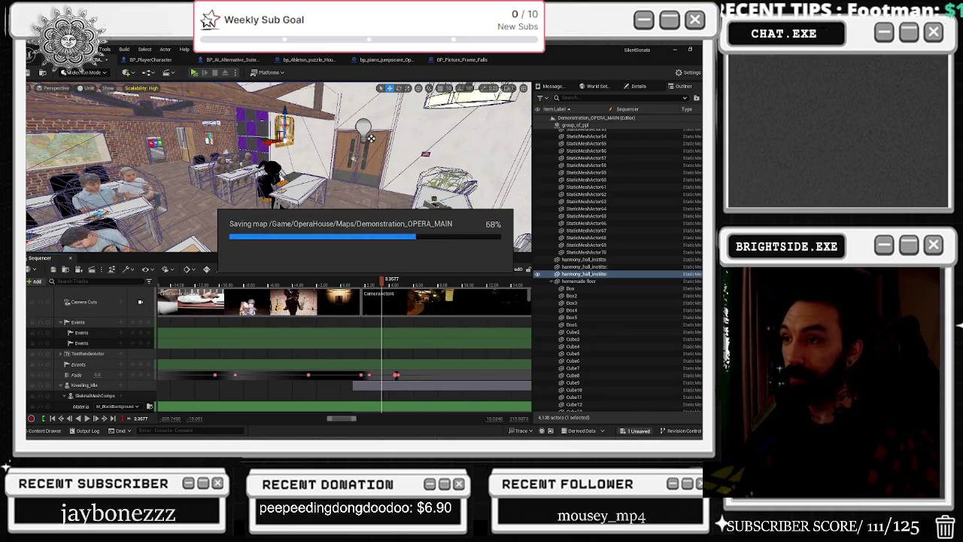
drag(381, 281, 310, 281)
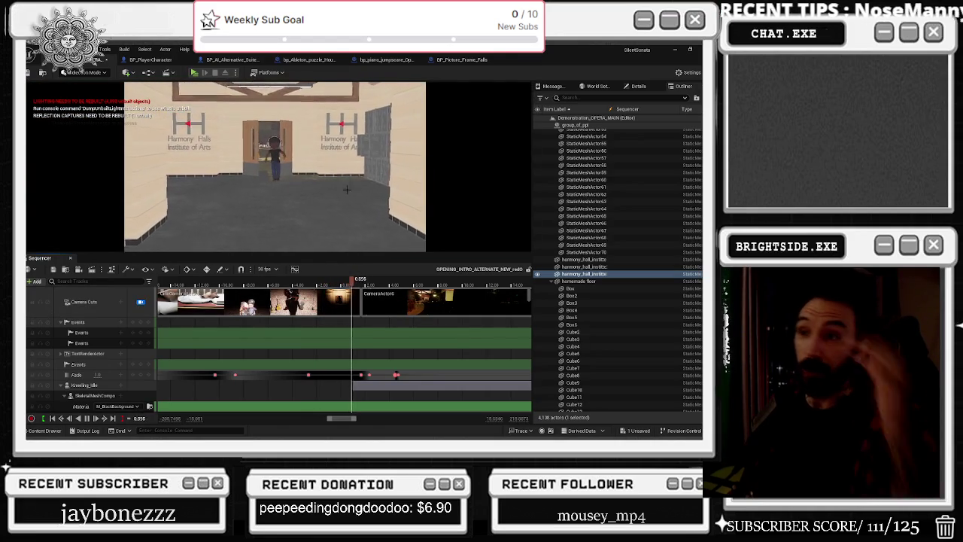
- Switch the viewport to Lit shading and play the intro from just before its start
key(space)
click(86, 89)
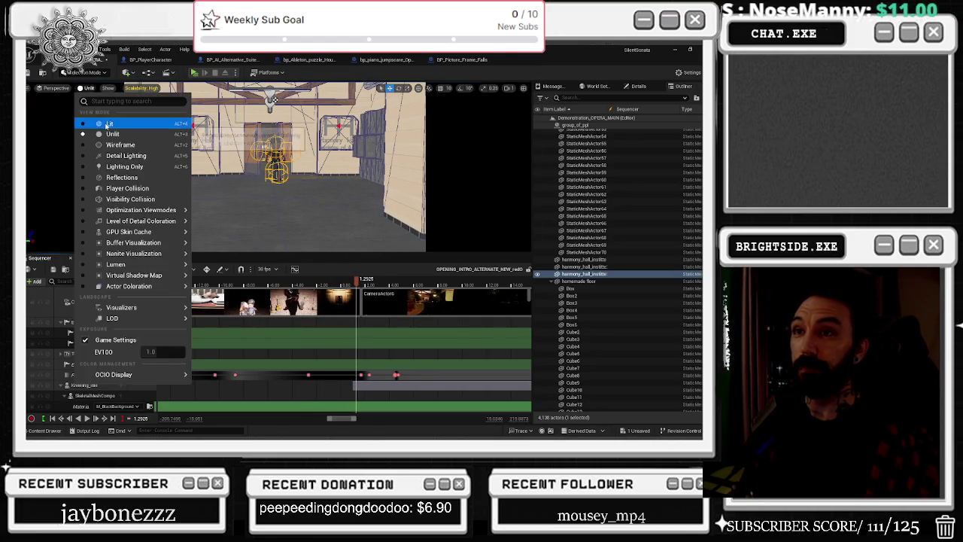
click(89, 110)
click(289, 284)
key(space)
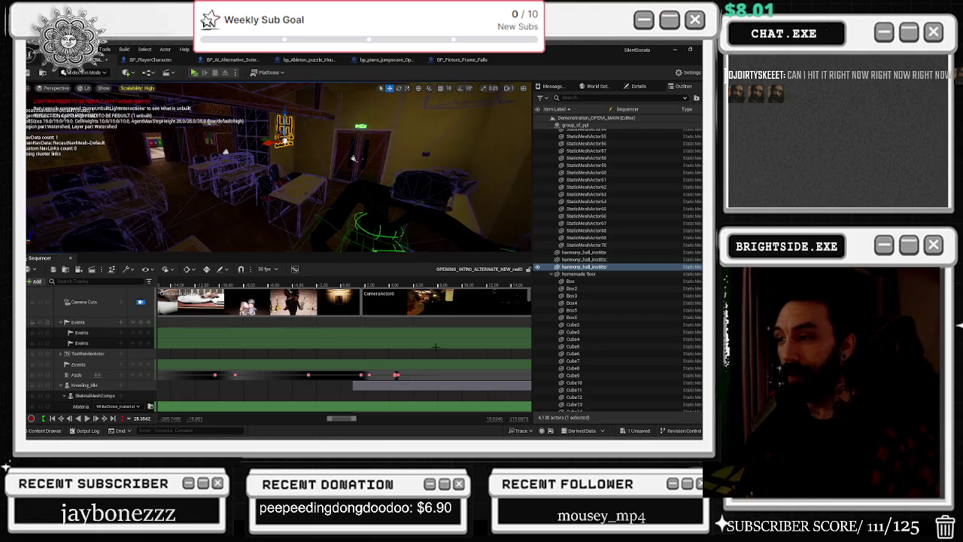
- Zoom out the timeline and replay the intro from about -20.7 s through the SOUNDBYTE title
scroll(386, 322, down, 5)
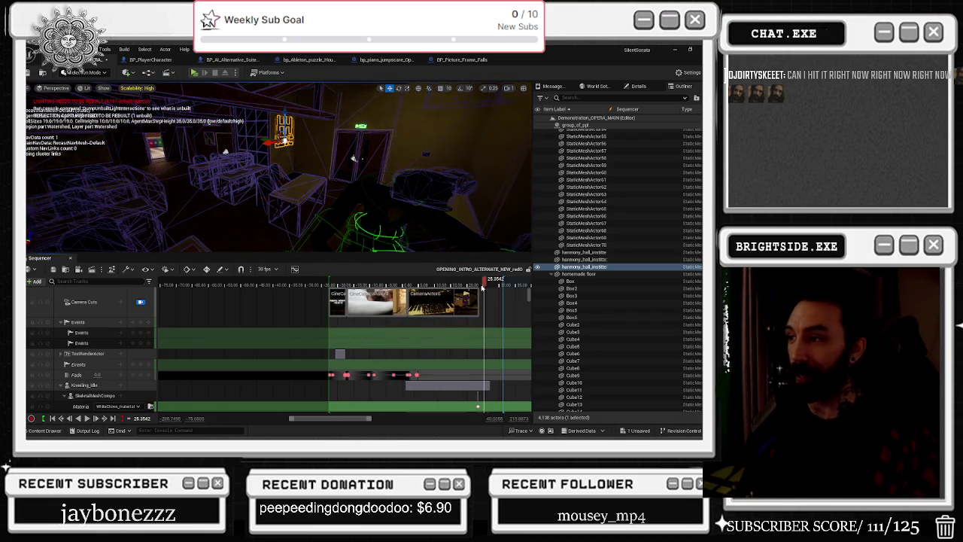
click(334, 281)
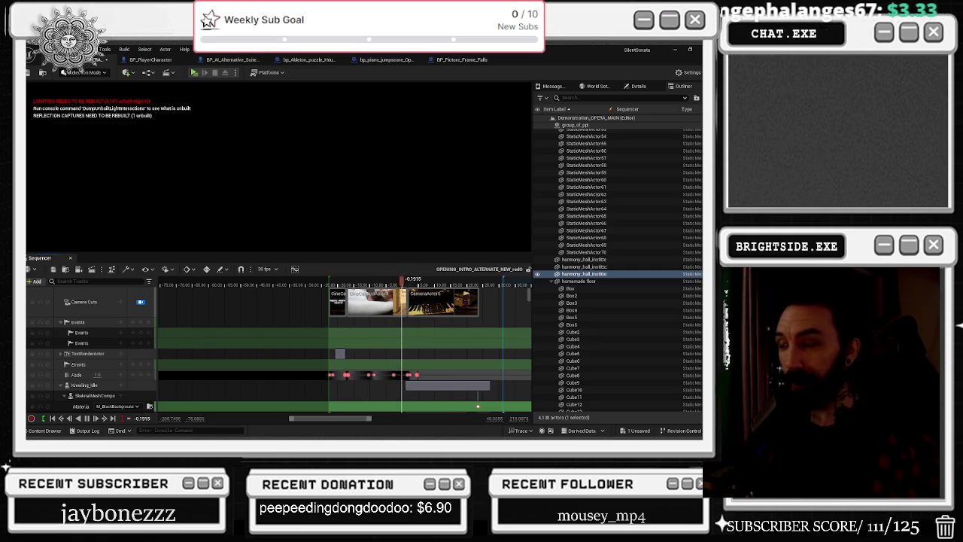
key(Up)
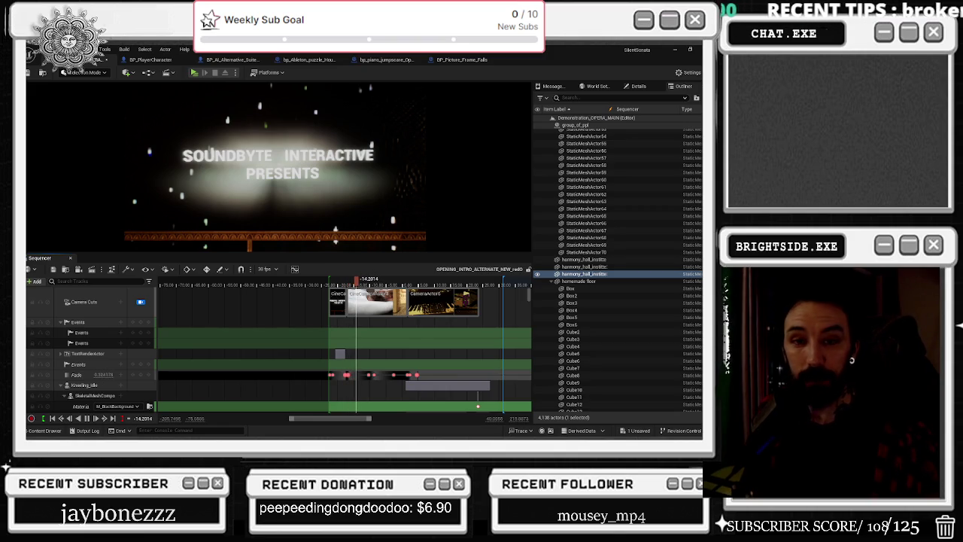
key(alt+Tab)
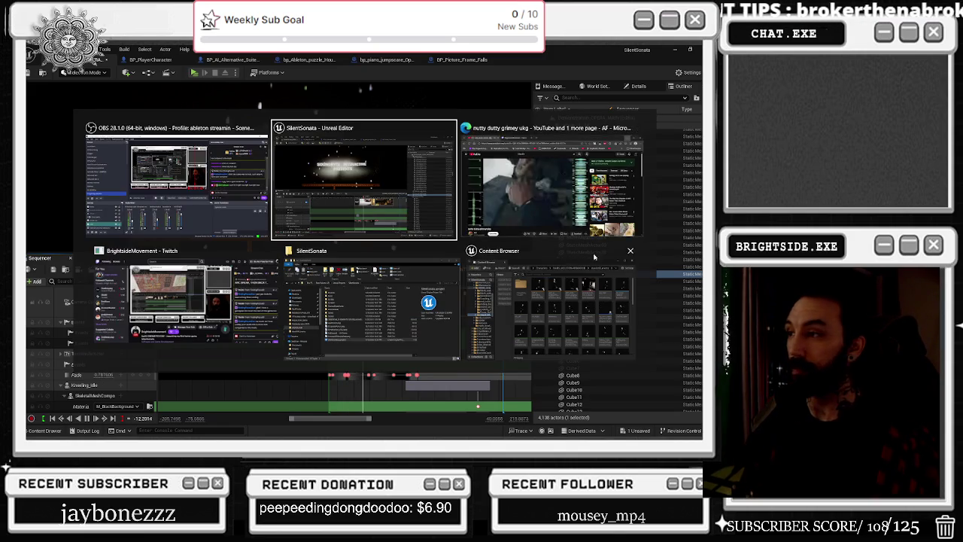
key(alt+Tab)
key(alt+Tab)
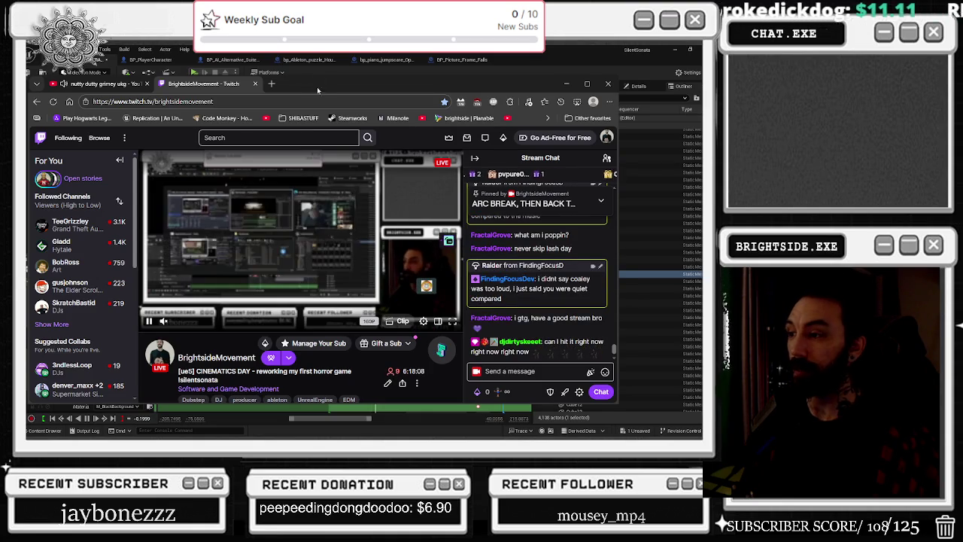
click(82, 69)
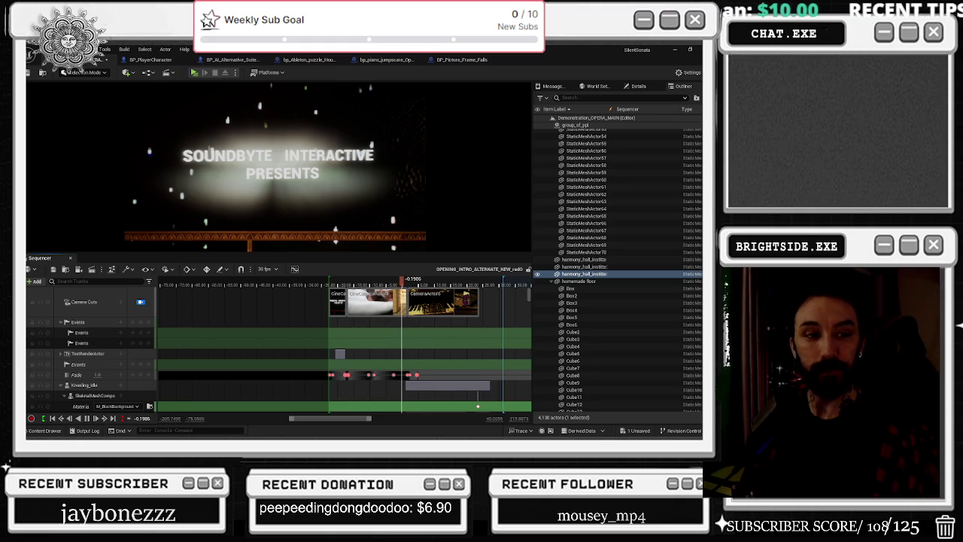
- Play the intro from the piano shot at 18.7 s, then scrub back to about 32.6 s
click(337, 280)
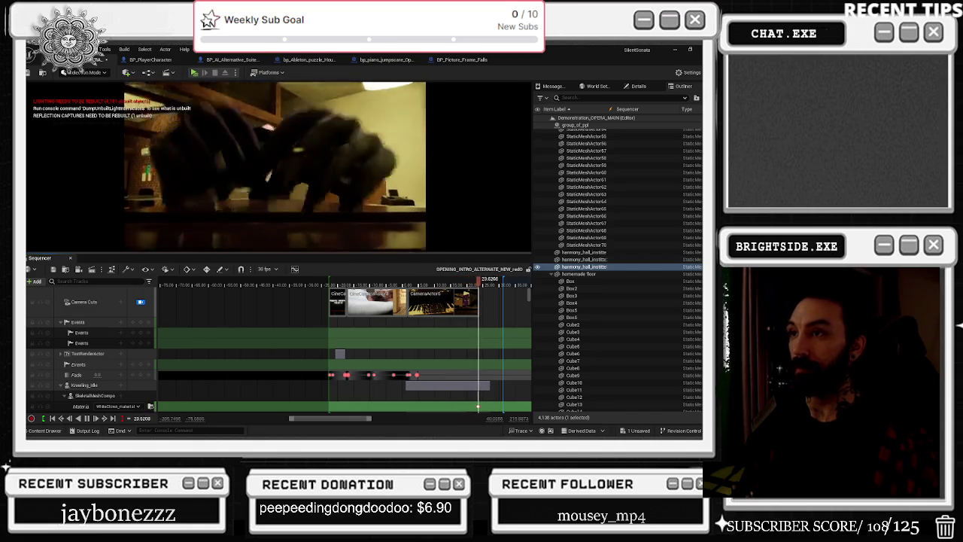
click(463, 281)
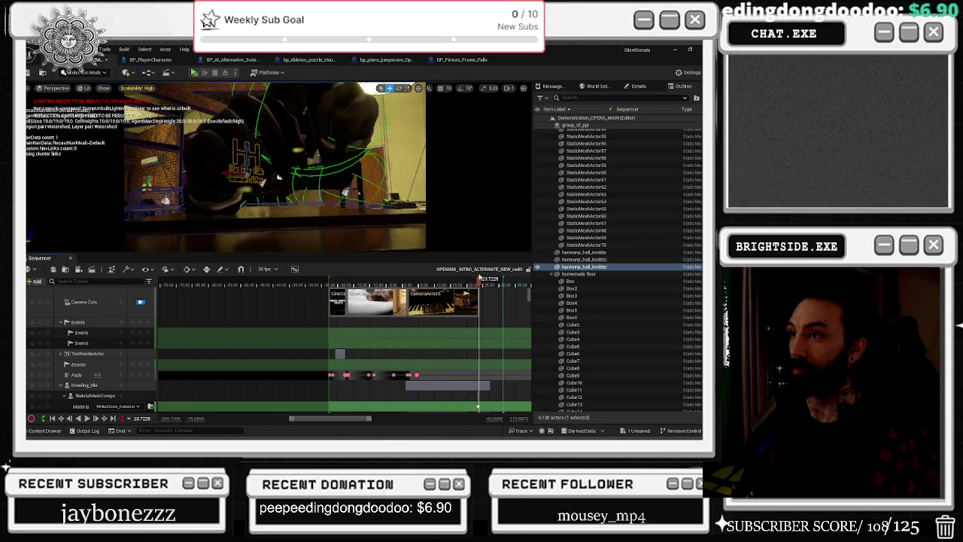
key(space)
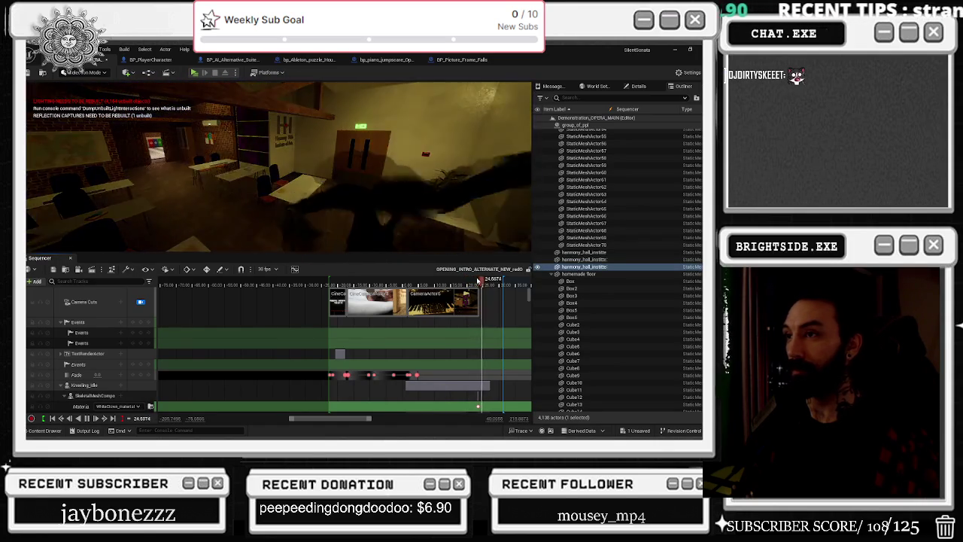
mouse_move(485, 280)
mouse_down()
mouse_move(527, 282)
mouse_move(314, 283)
mouse_move(354, 283)
mouse_up()
drag(253, 283, 291, 284)
mouse_move(316, 286)
mouse_down()
mouse_move(360, 286)
mouse_move(285, 286)
mouse_up()
- Return the sequence to the piano shot at about 23.8 seconds
scroll(320, 352, down, 3)
scroll(321, 351, down, 5)
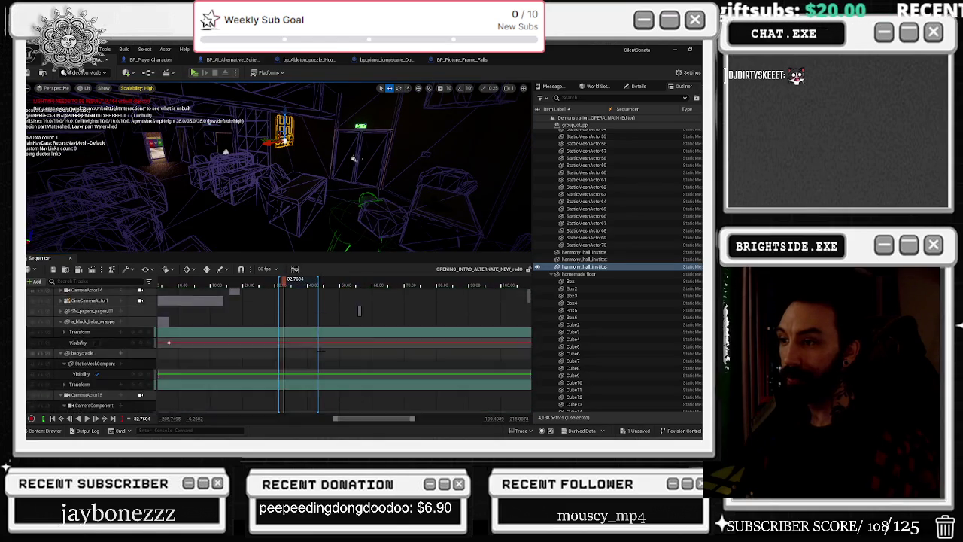
scroll(321, 351, down, 8)
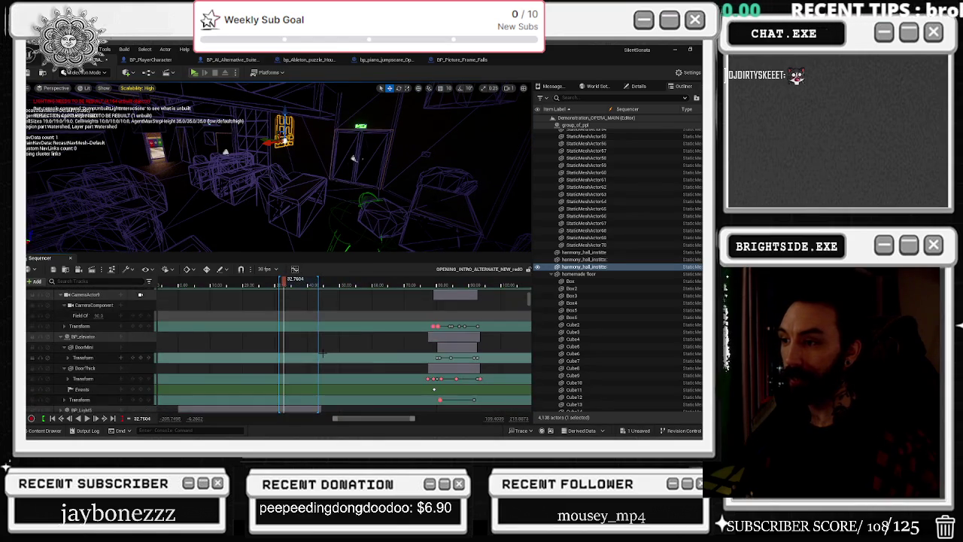
scroll(512, 346, down, 10)
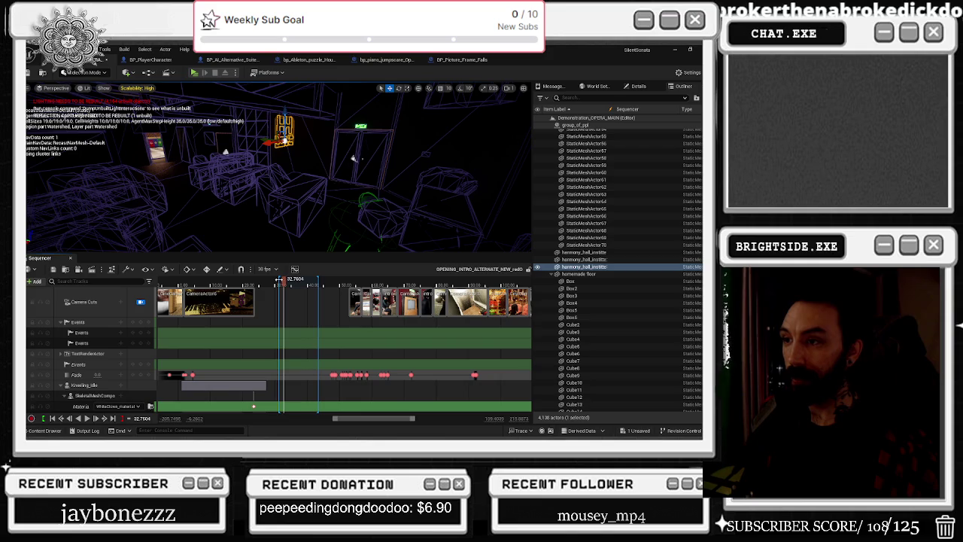
click(254, 283)
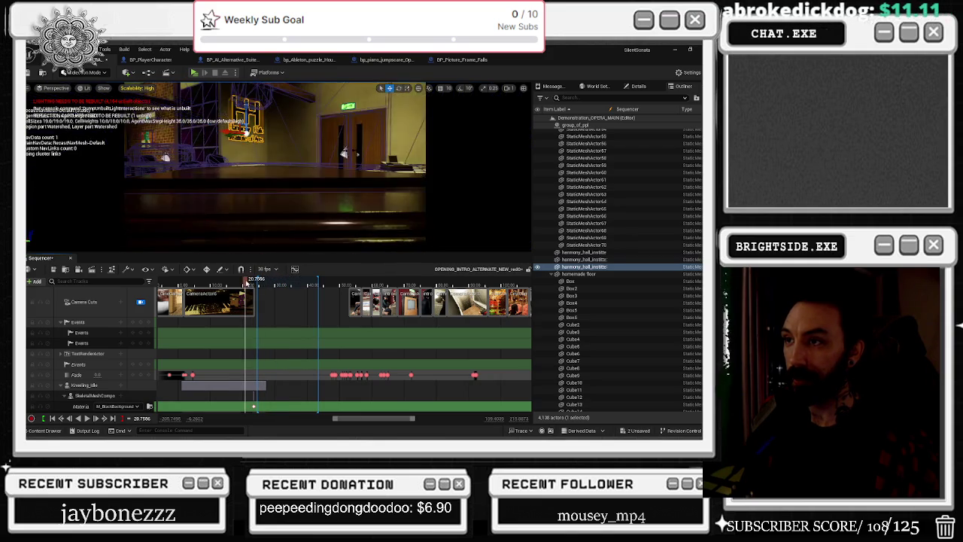
drag(254, 282, 256, 281)
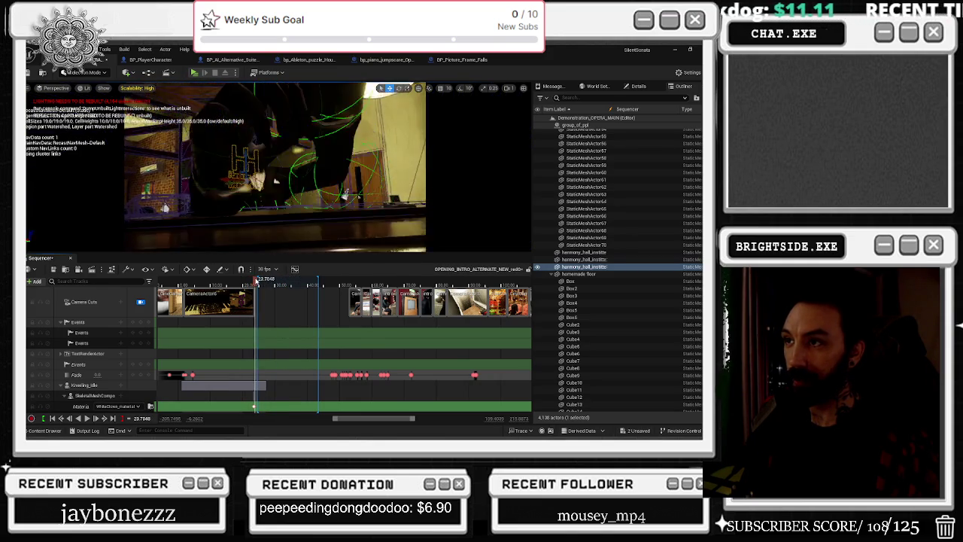
scroll(253, 284, up, 6)
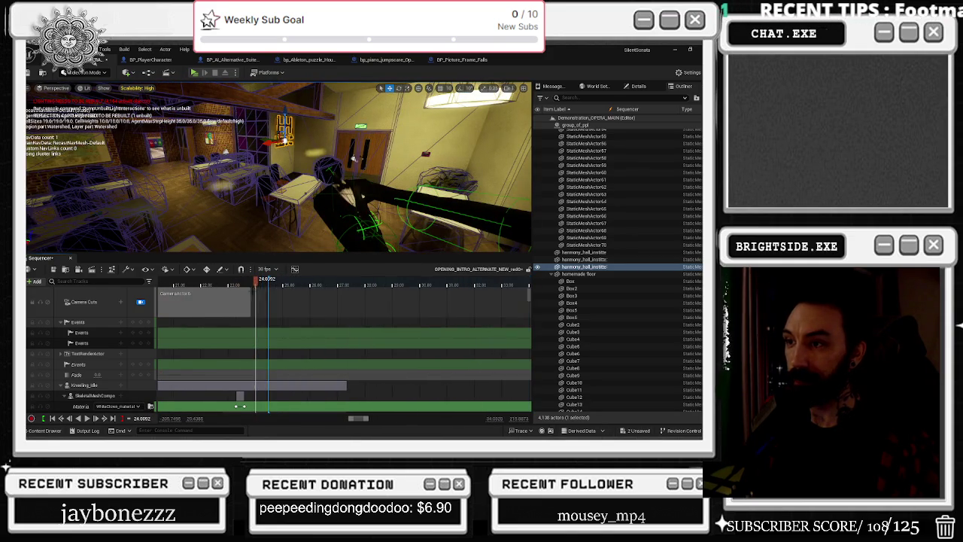
drag(250, 286, 253, 281)
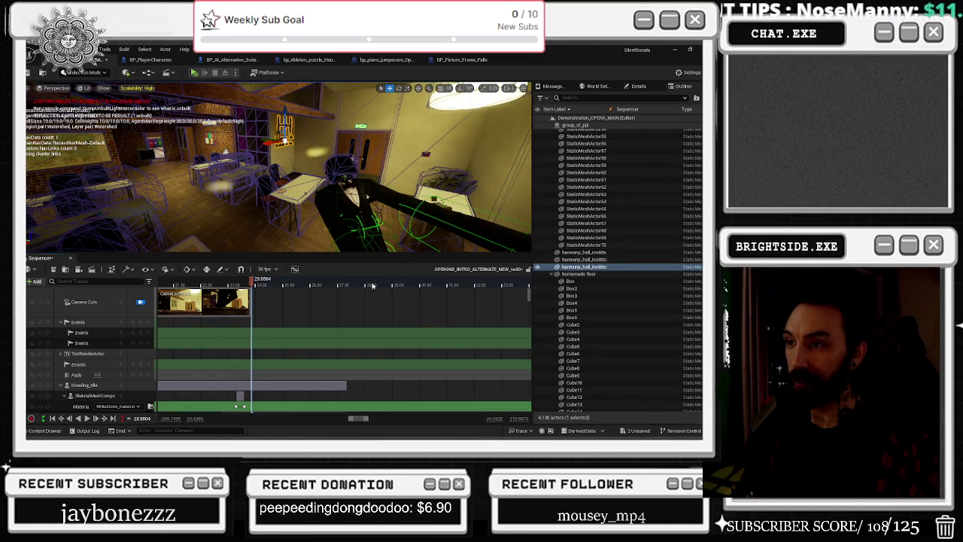
- Play the intro from 48 seconds, then park it at about 52.6 seconds on the character shot
scroll(367, 285, right, 5)
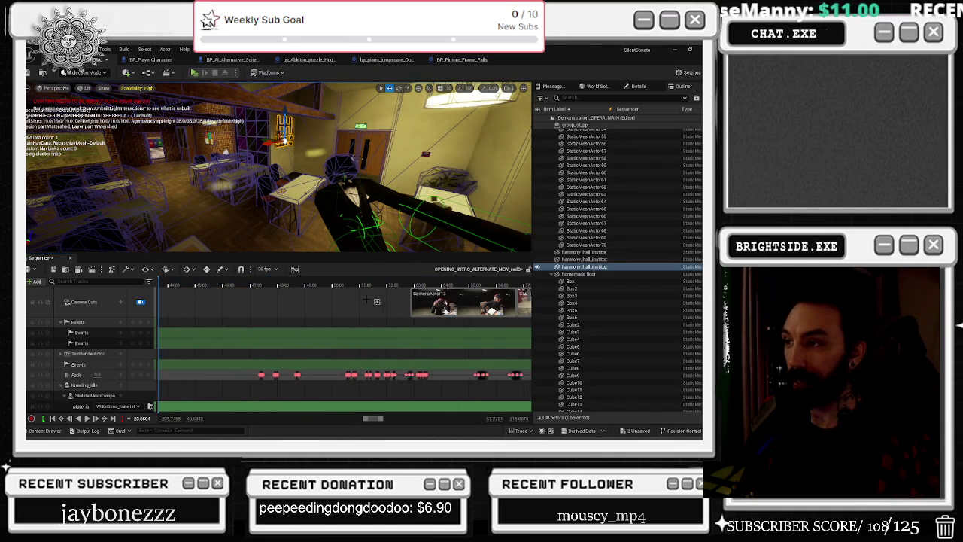
scroll(266, 286, left, 3)
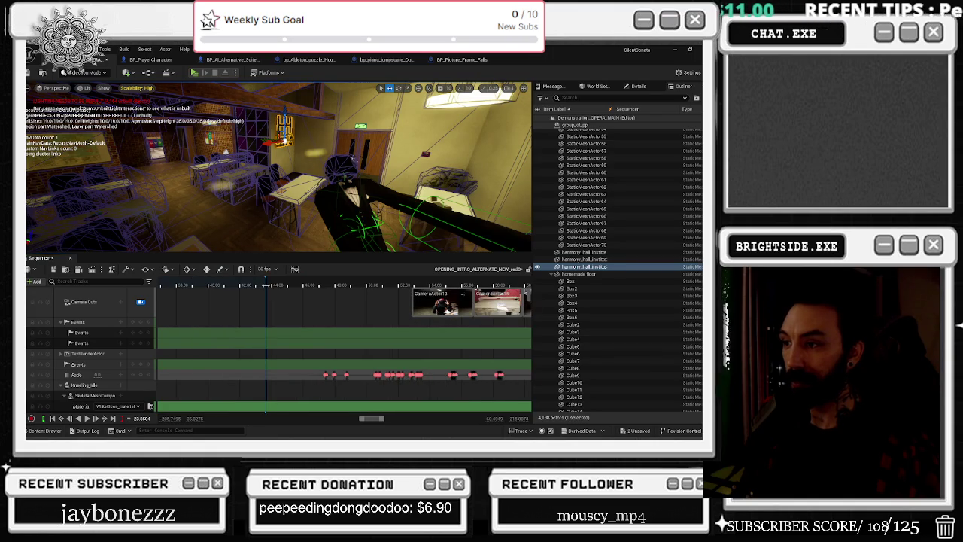
click(333, 287)
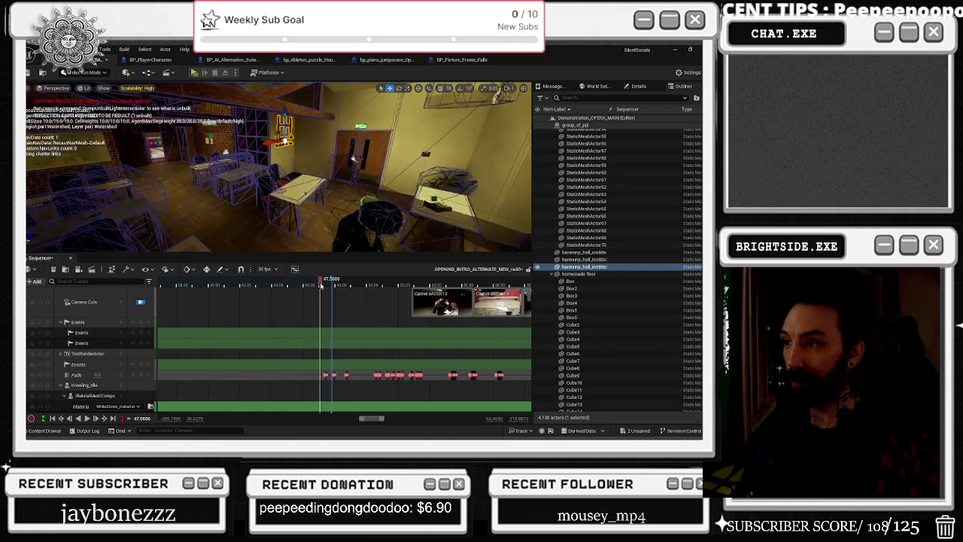
key(space)
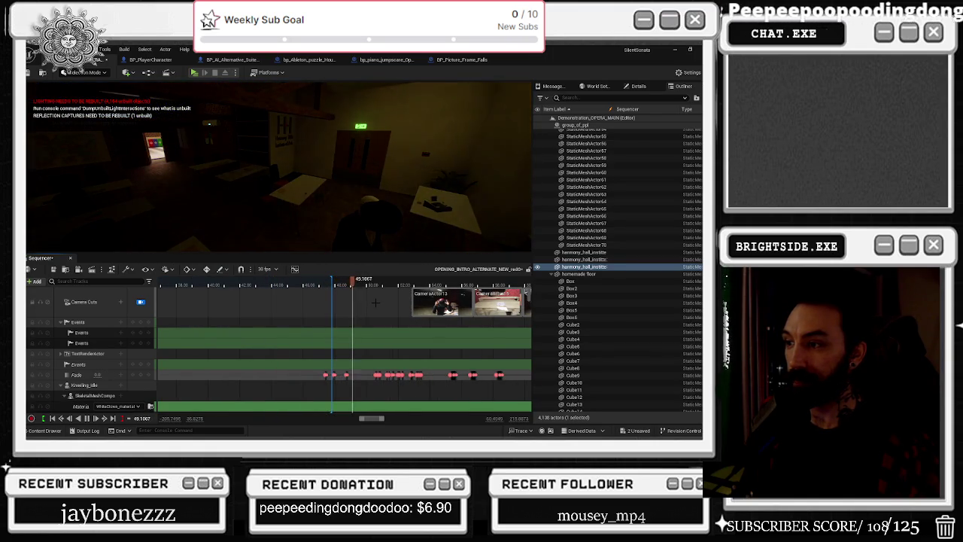
click(414, 286)
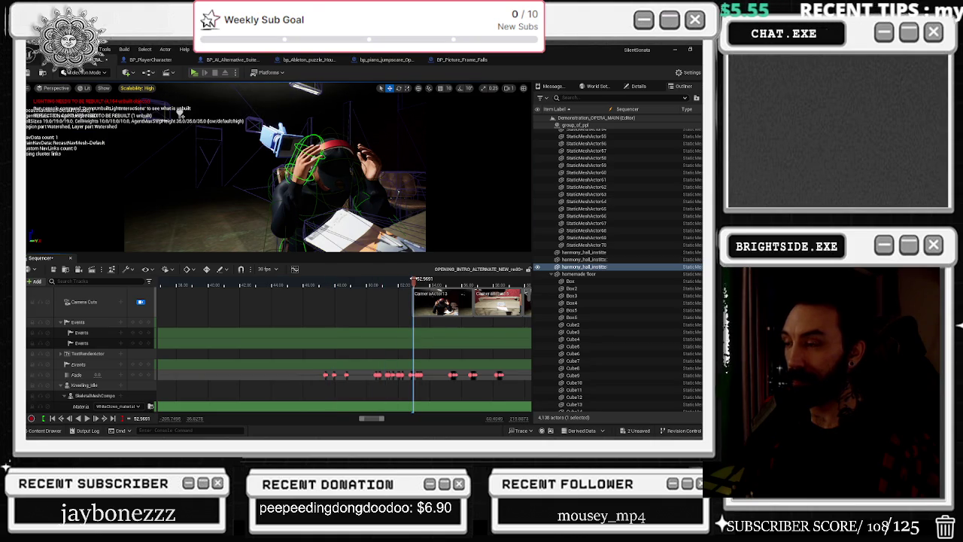
scroll(410, 284, up, 3)
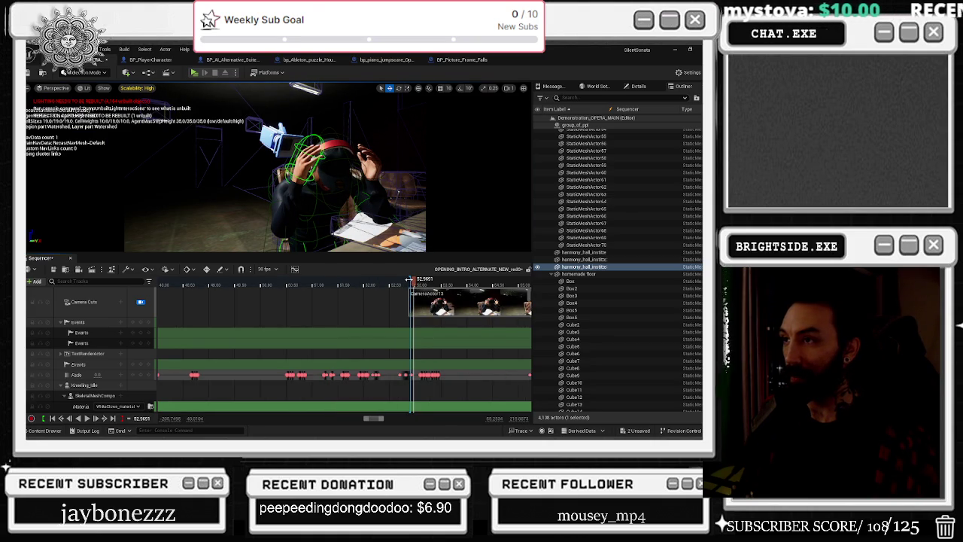
right_click(397, 284)
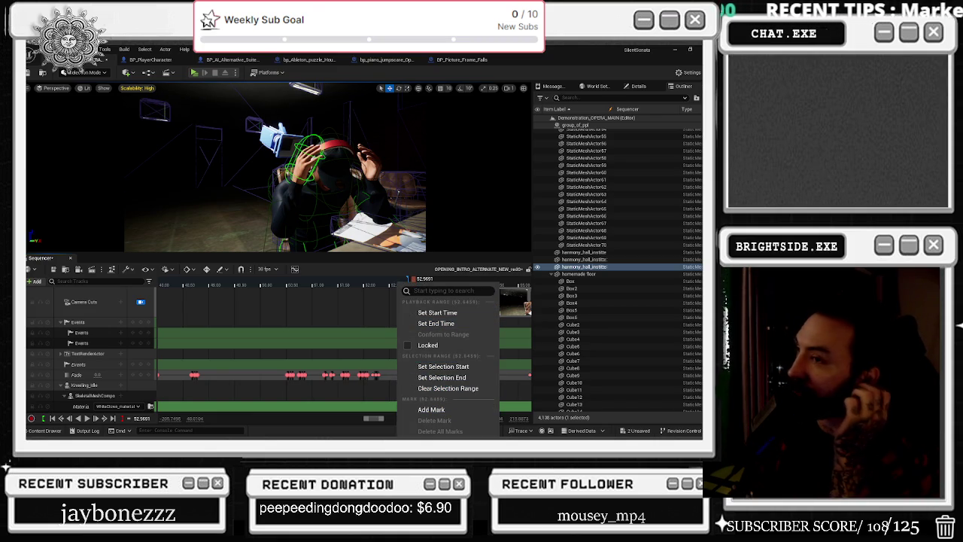
click(225, 269)
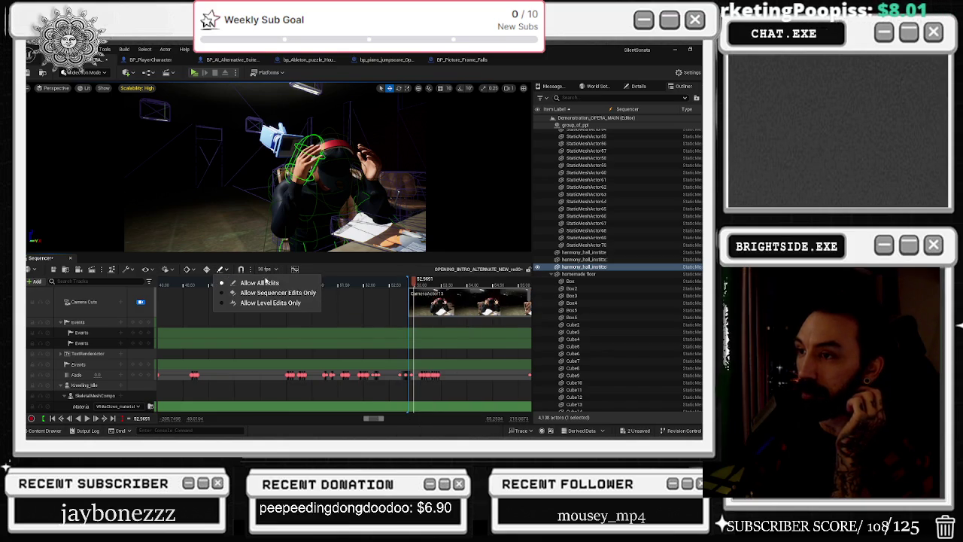
click(221, 271)
click(220, 270)
click(218, 271)
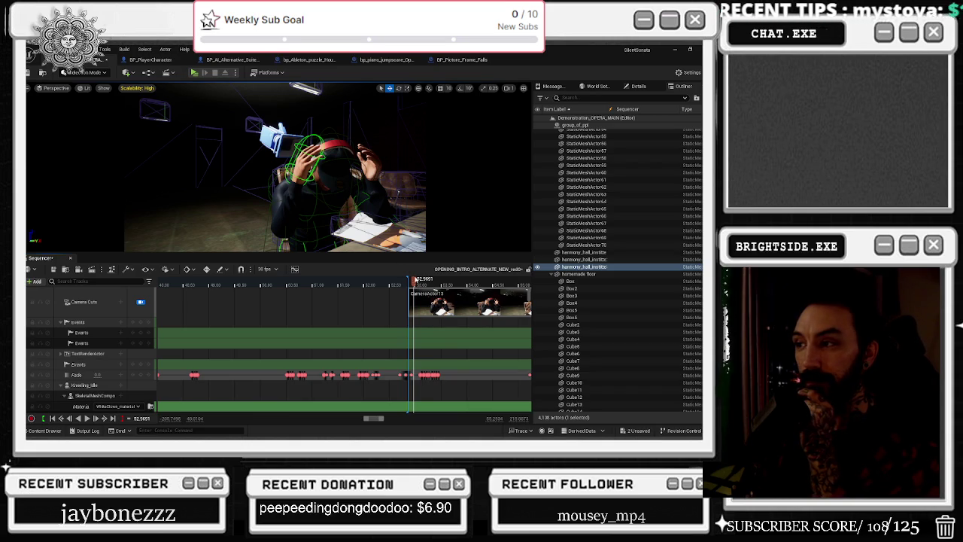
mouse_move(413, 279)
mouse_down()
mouse_move(424, 279)
mouse_move(218, 279)
mouse_move(527, 277)
mouse_move(397, 280)
mouse_up()
key(space)
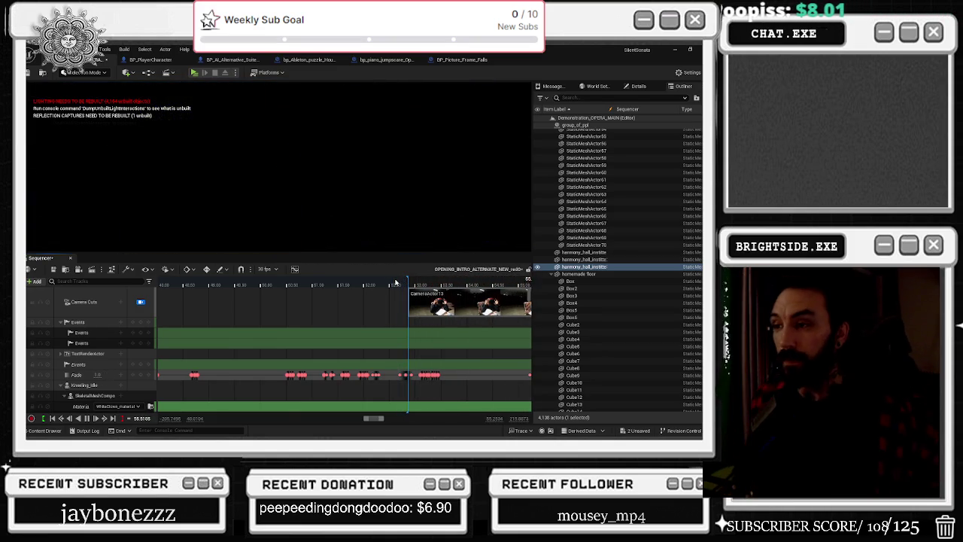
- Replay the intro from its start and stop at about 6.3 seconds on the bar shot
key(space)
scroll(331, 326, down, 10)
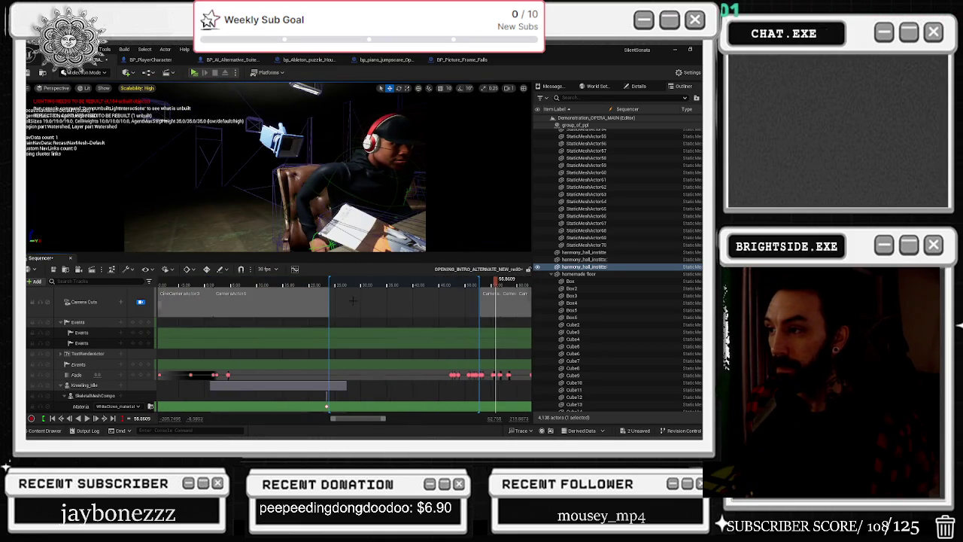
click(201, 280)
key(space)
click(174, 281)
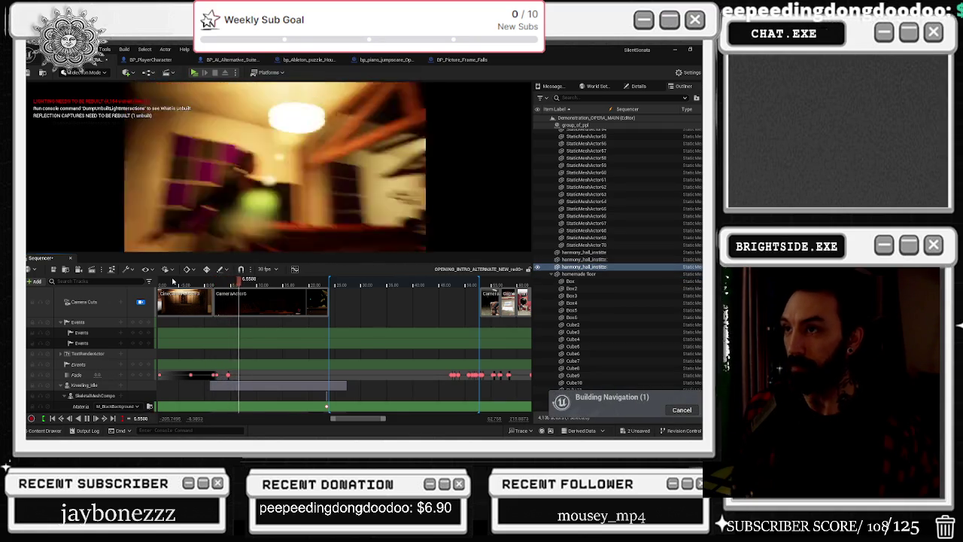
click(217, 285)
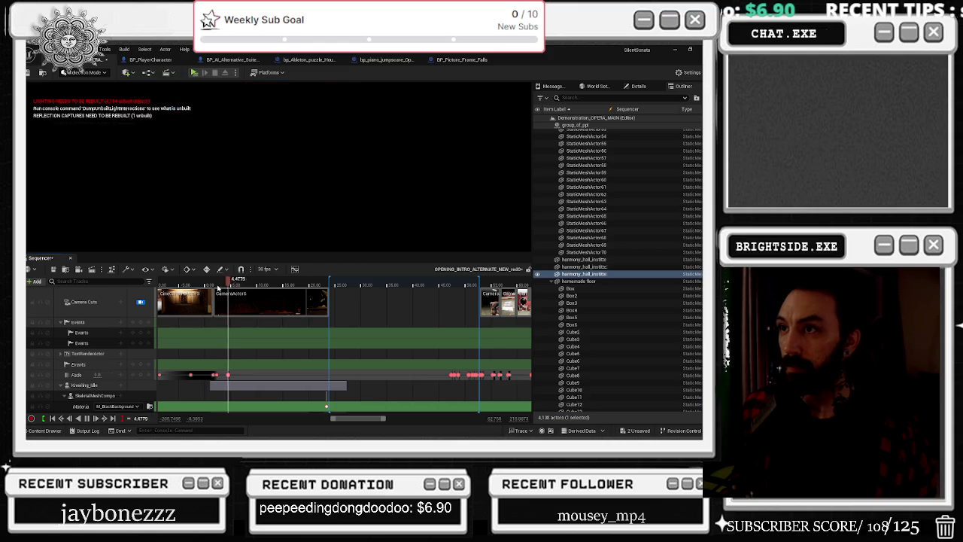
key(space)
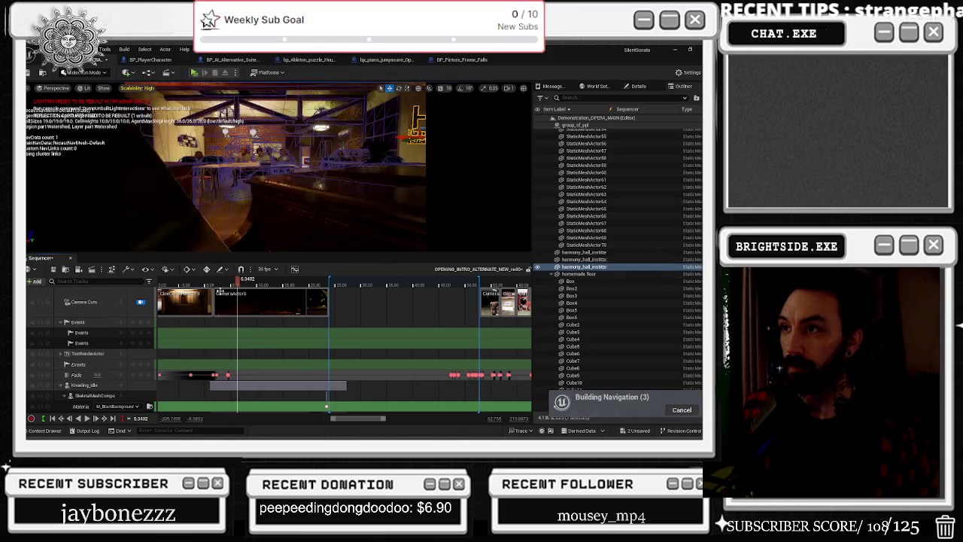
- Select CameraActor6 through the early camera-cut section's context menu
right_click(271, 304)
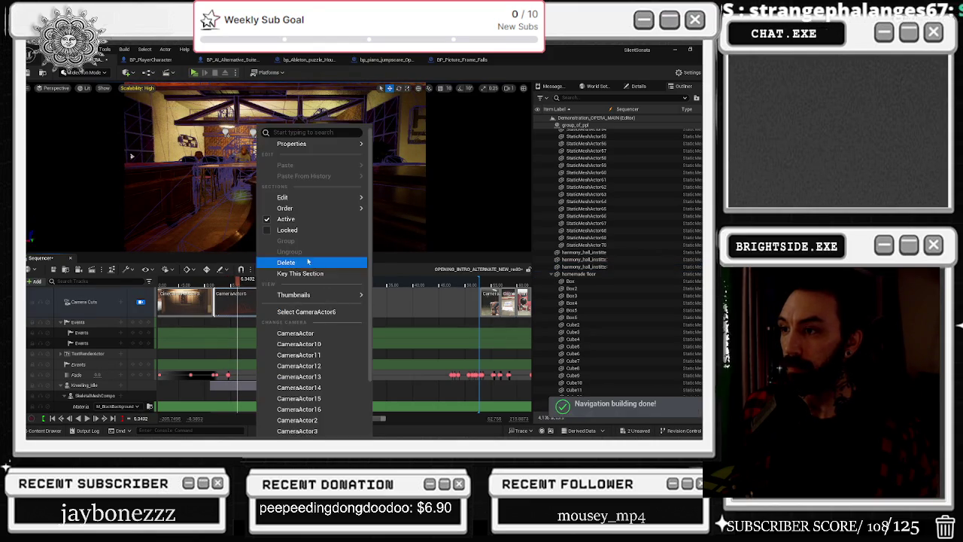
click(301, 308)
ctrl+scroll(252, 379, up, 5)
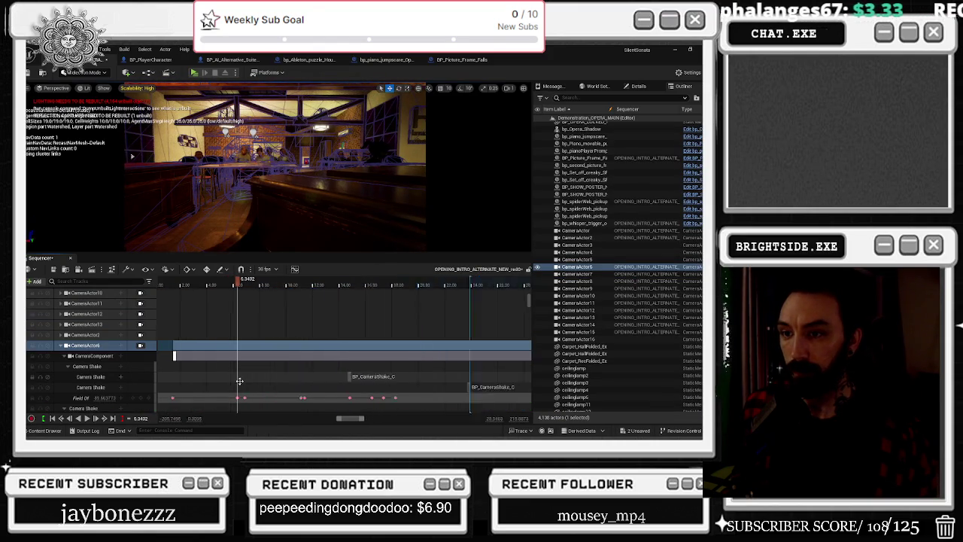
- Shift a CameraActor6 Pitch rotation key slightly later and preview the move around 6 seconds
scroll(263, 379, down, 3)
scroll(264, 379, down, 5)
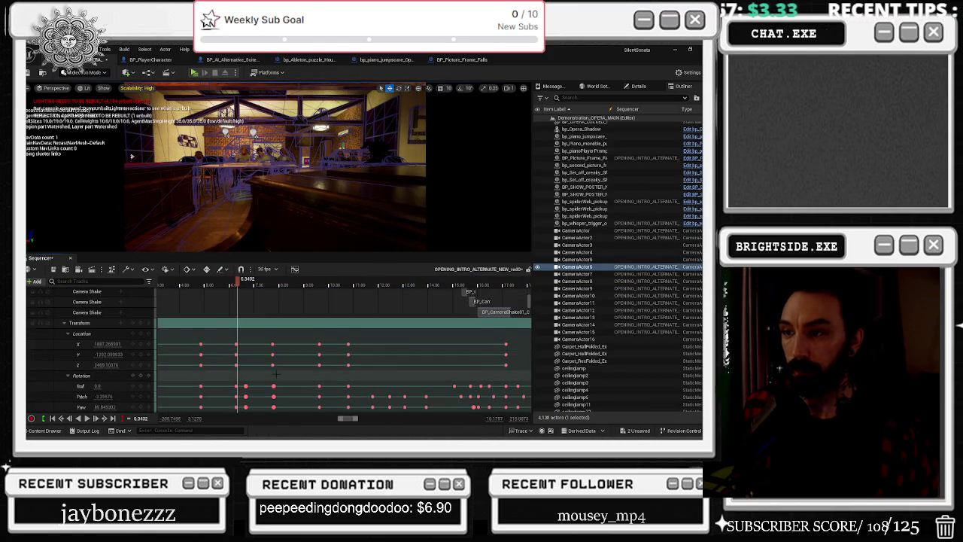
ctrl+scroll(228, 341, up, 2)
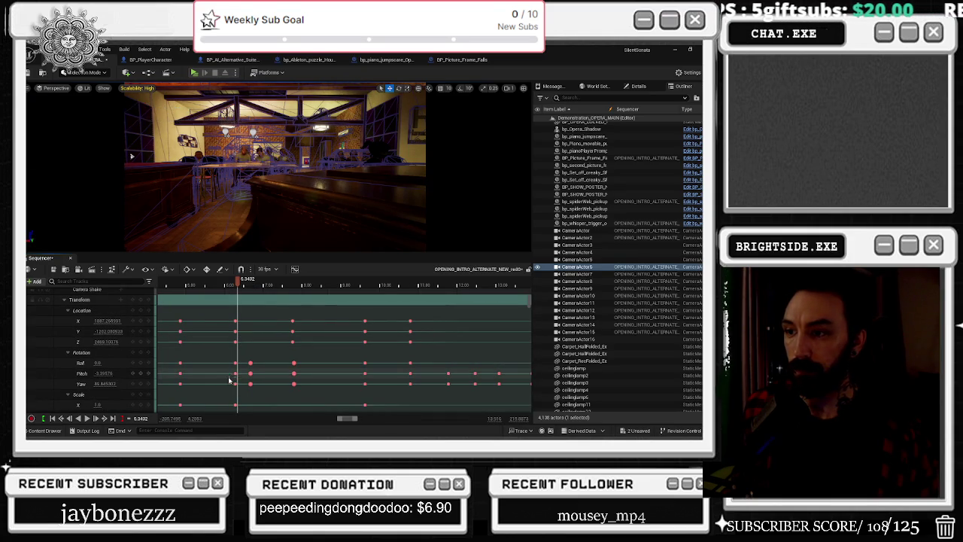
drag(236, 373, 232, 383)
click(222, 284)
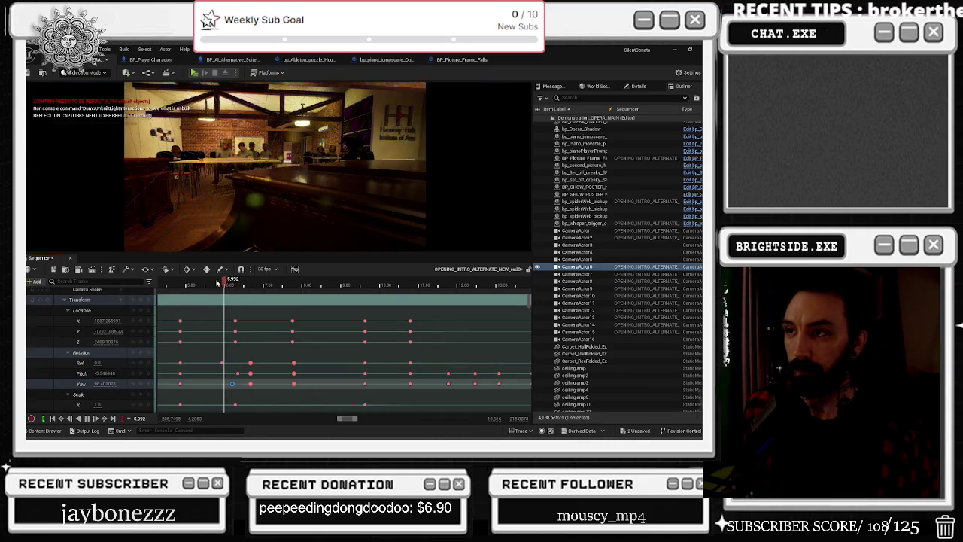
key(space)
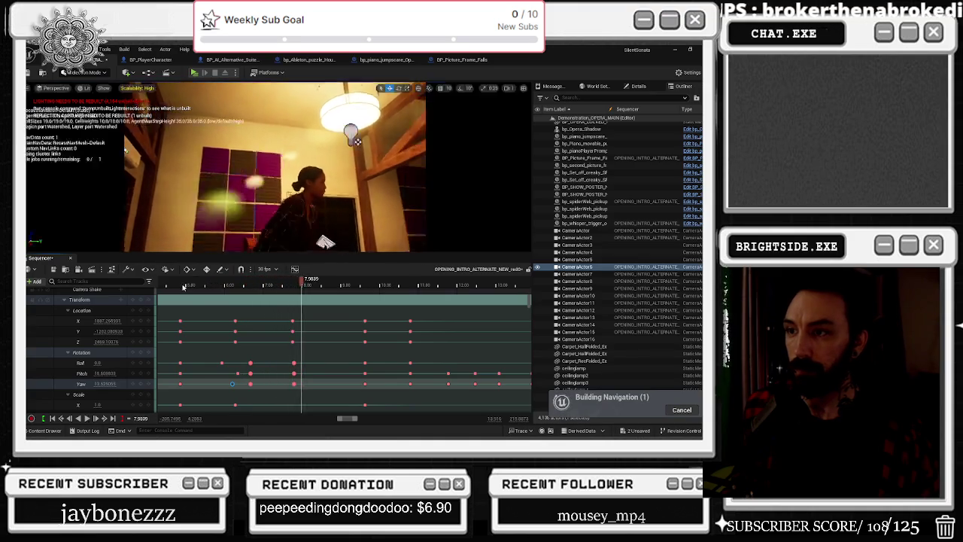
click(186, 286)
click(183, 286)
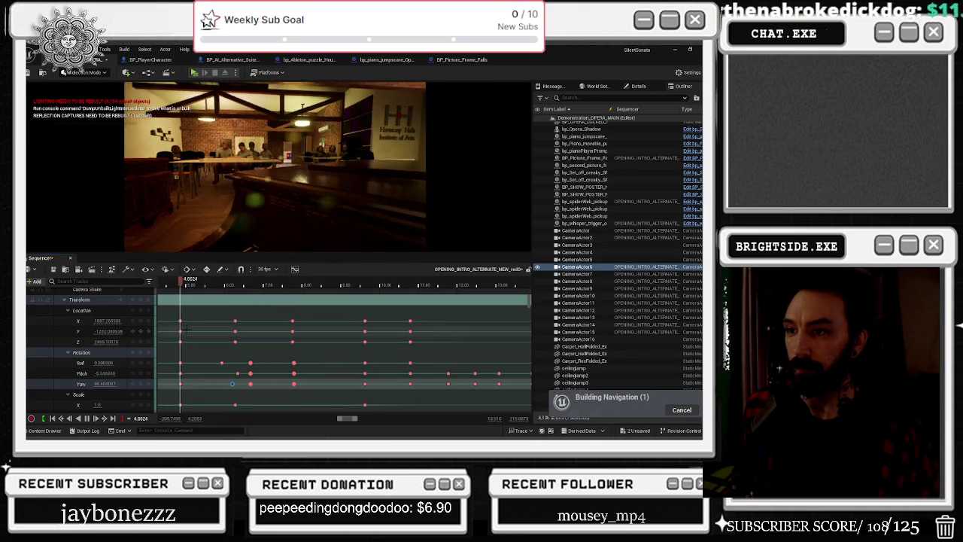
- Move a Roll rotation key about 0.33 seconds later and preview through to the piano shot
drag(181, 363, 194, 363)
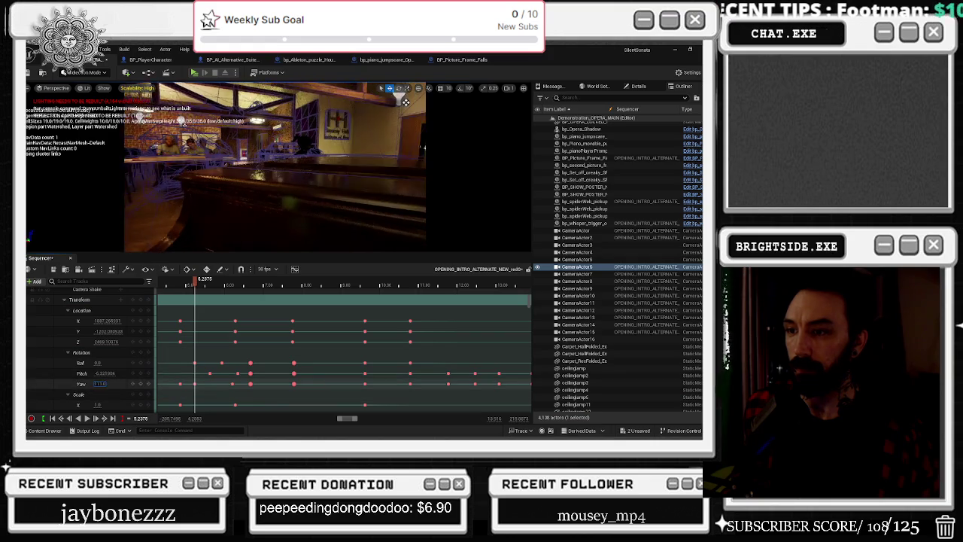
click(158, 282)
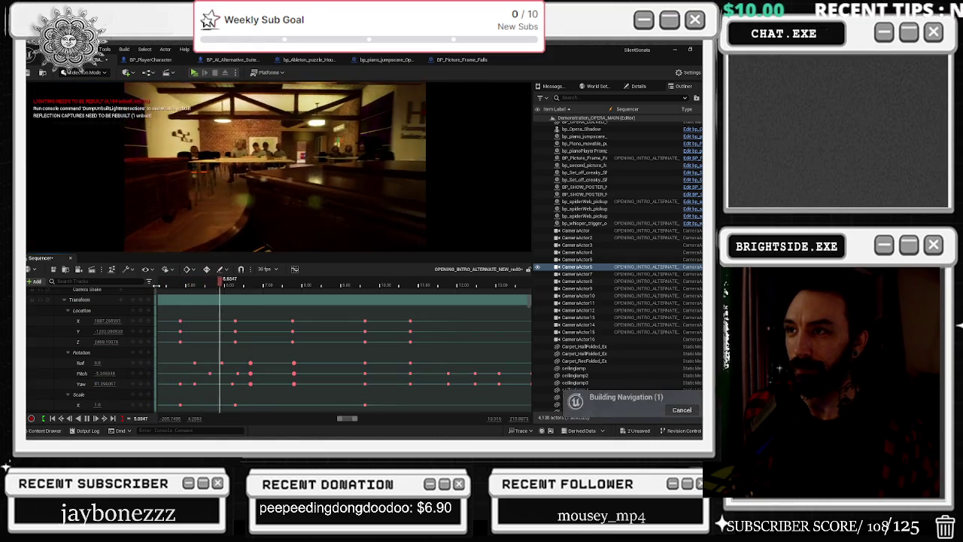
key(space)
key(space)
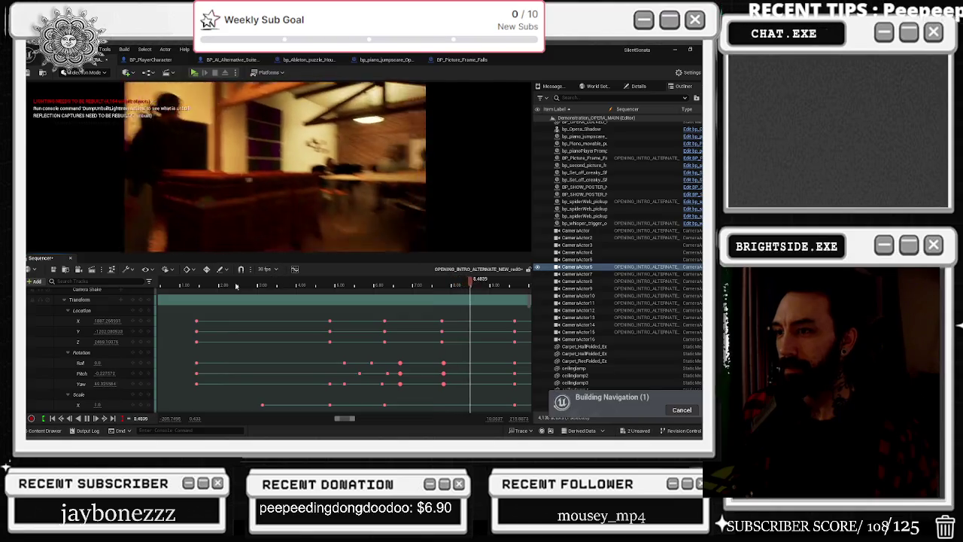
scroll(402, 289, down, 5)
click(384, 283)
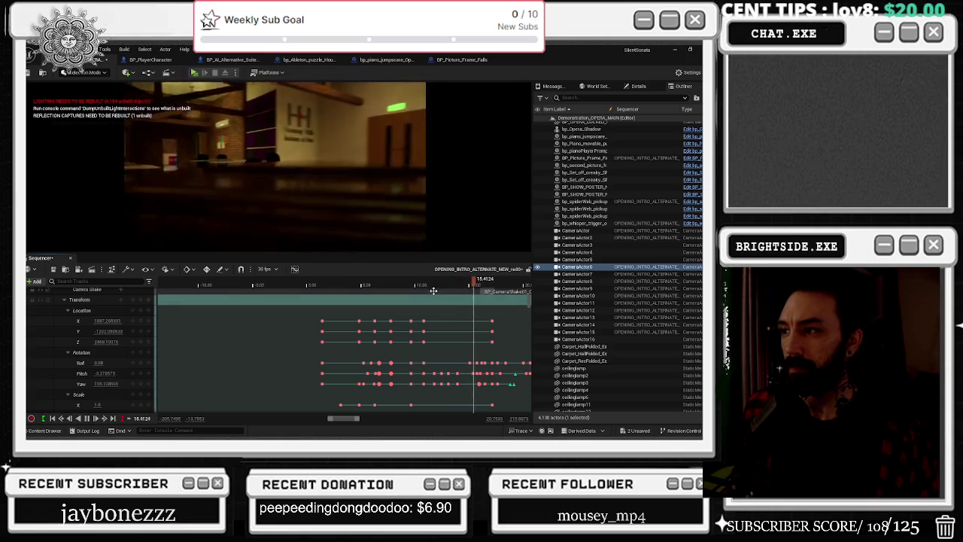
click(408, 285)
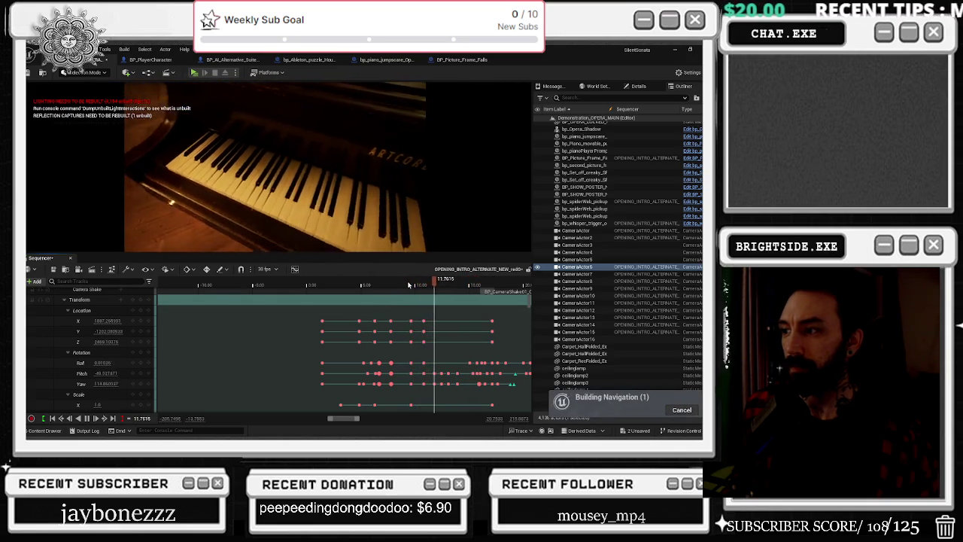
key(space)
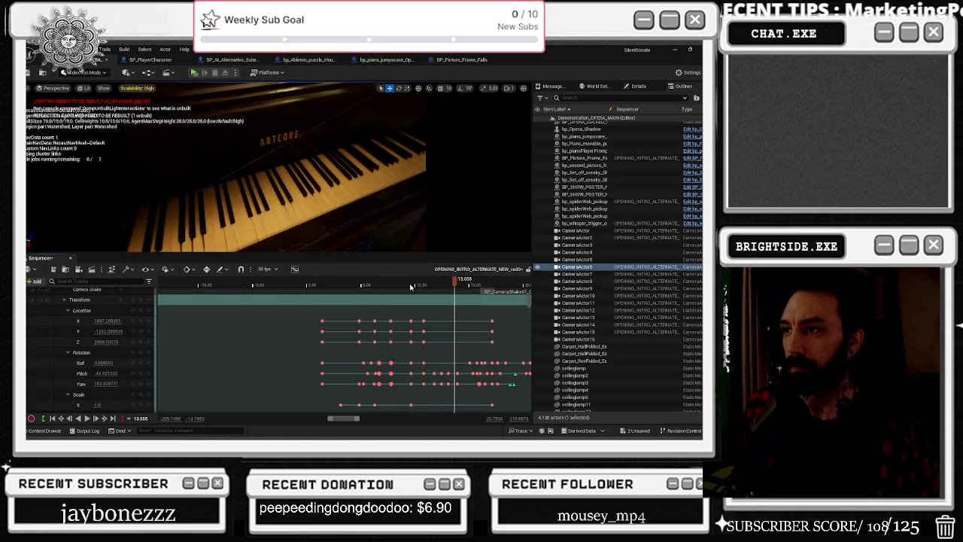
scroll(90, 339, up, 5)
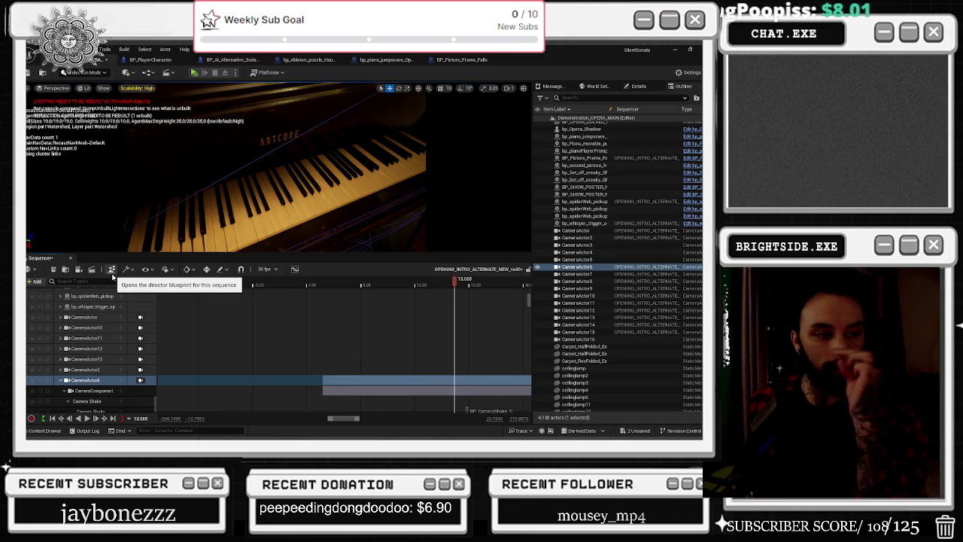
- Select the CameraActor6 track, rewind to the bar interior, and play the intro to about 29.8 seconds
click(64, 381)
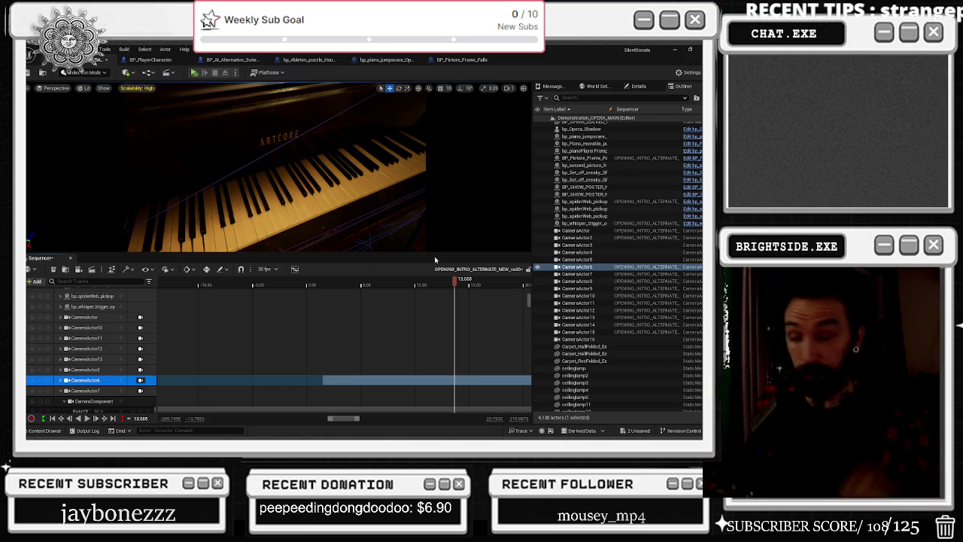
mouse_move(305, 286)
mouse_down()
mouse_move(370, 293)
mouse_move(222, 301)
mouse_up()
key(space)
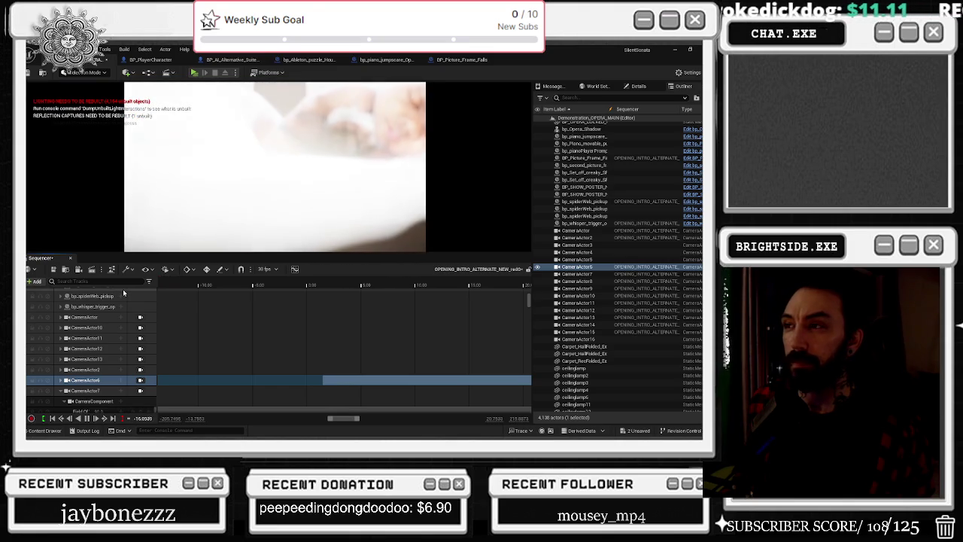
scroll(301, 286, down, 3)
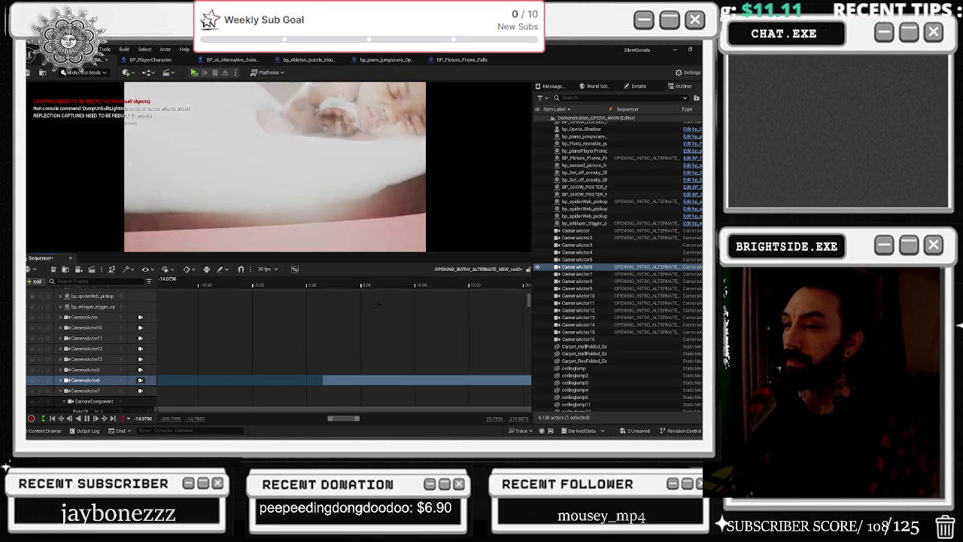
scroll(301, 352, down, 3)
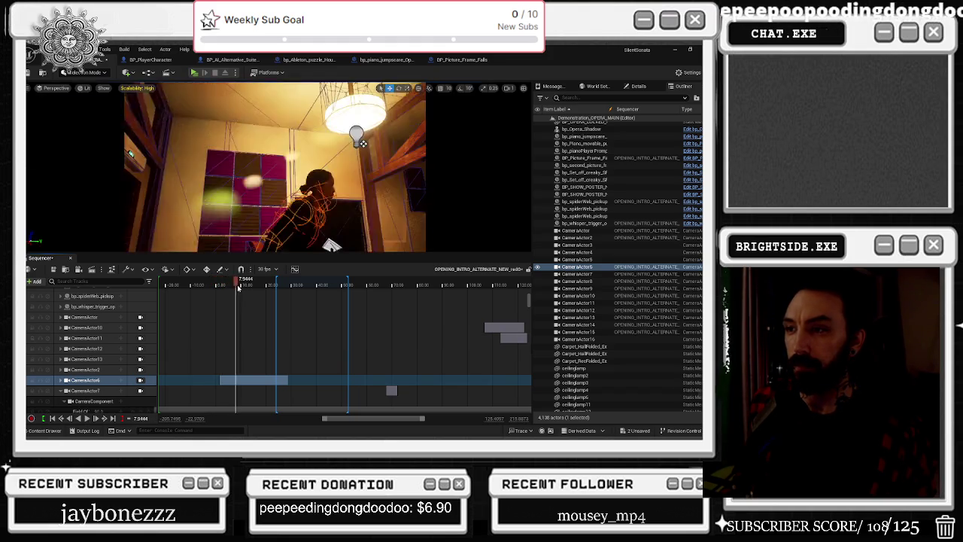
click(217, 285)
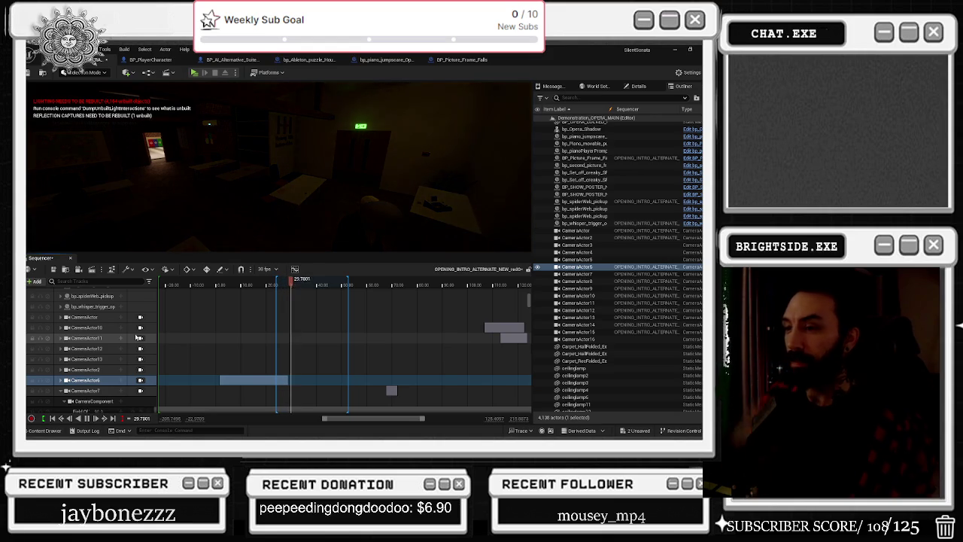
- Stop playback, bring the Camera Cuts track into view, and rewind toward the opening title shot
click(267, 283)
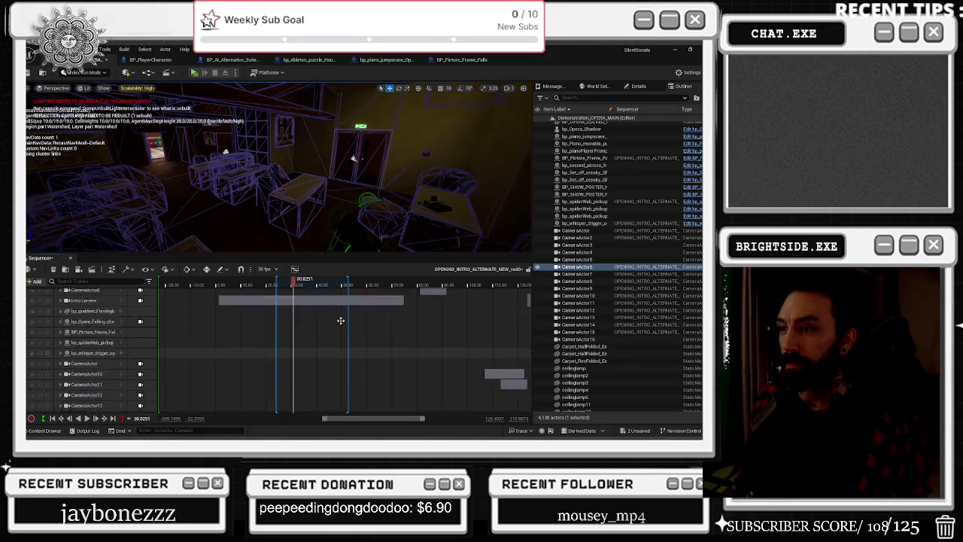
scroll(90, 346, up, 5)
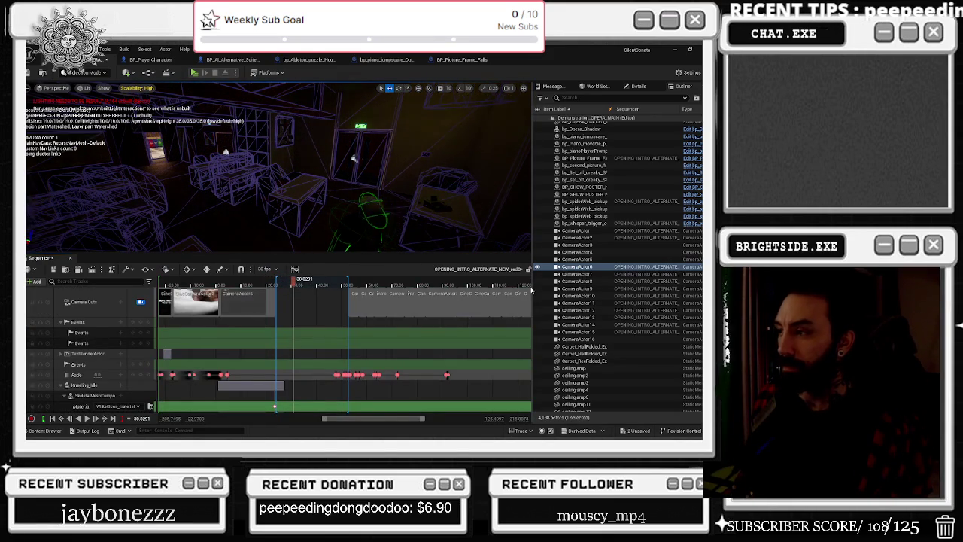
drag(294, 282, 162, 284)
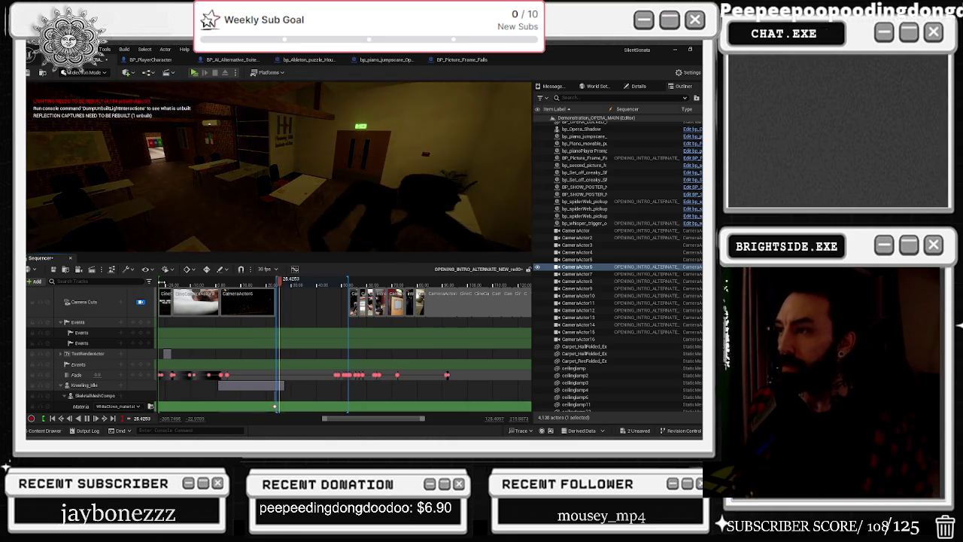
- Scrub the sequence forward and back through its shots, then jump to around 23 seconds
scroll(171, 375, down, 5)
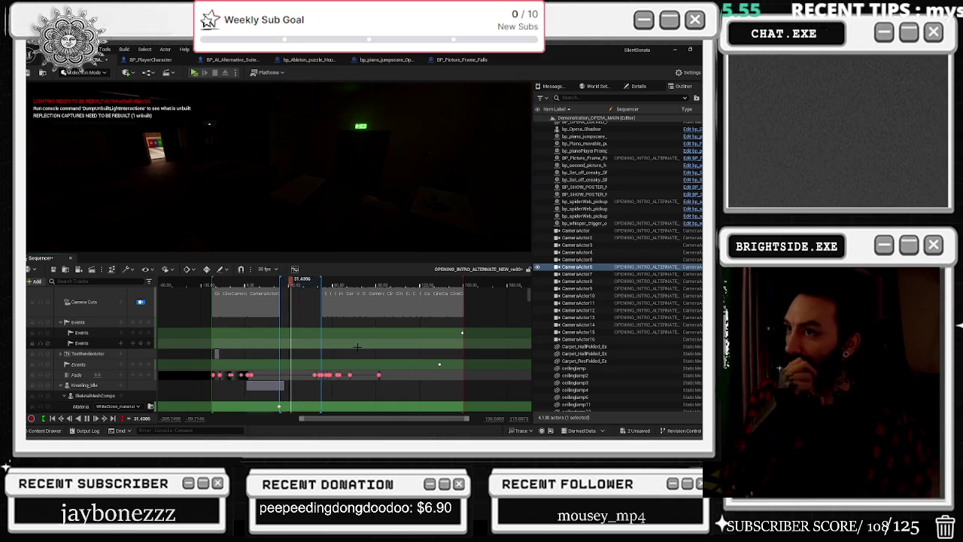
drag(297, 280, 317, 282)
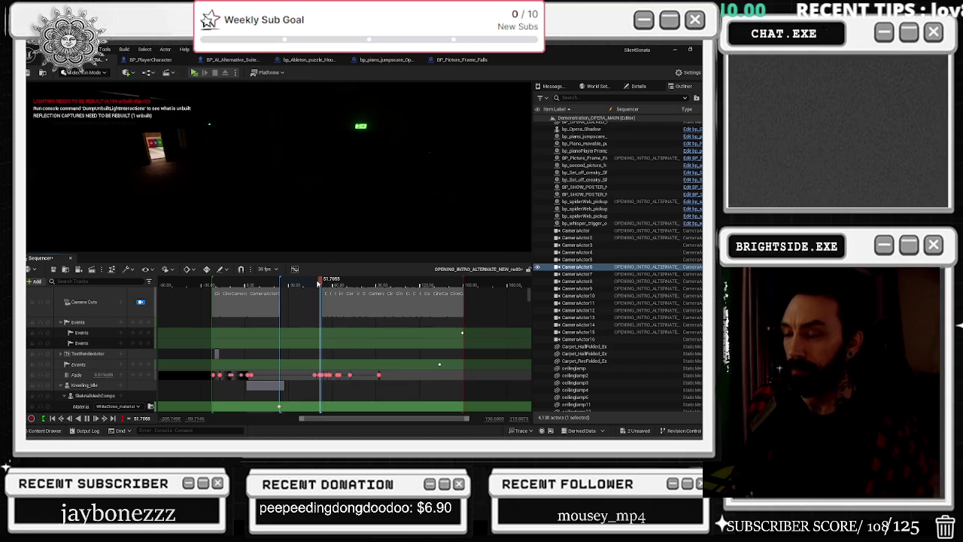
drag(318, 283, 211, 280)
click(279, 282)
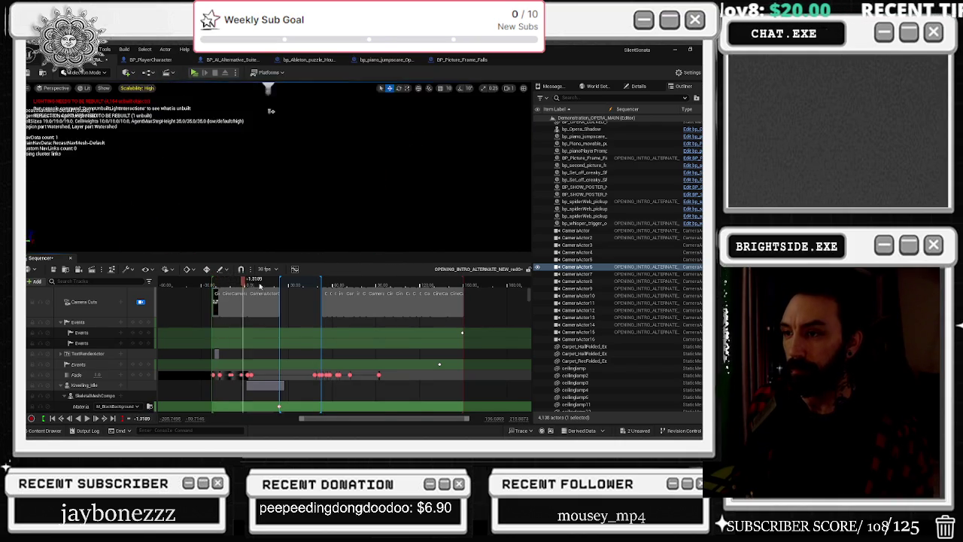
- Stop playback and unlock the viewport from the Camera Cuts camera
drag(212, 285, 228, 299)
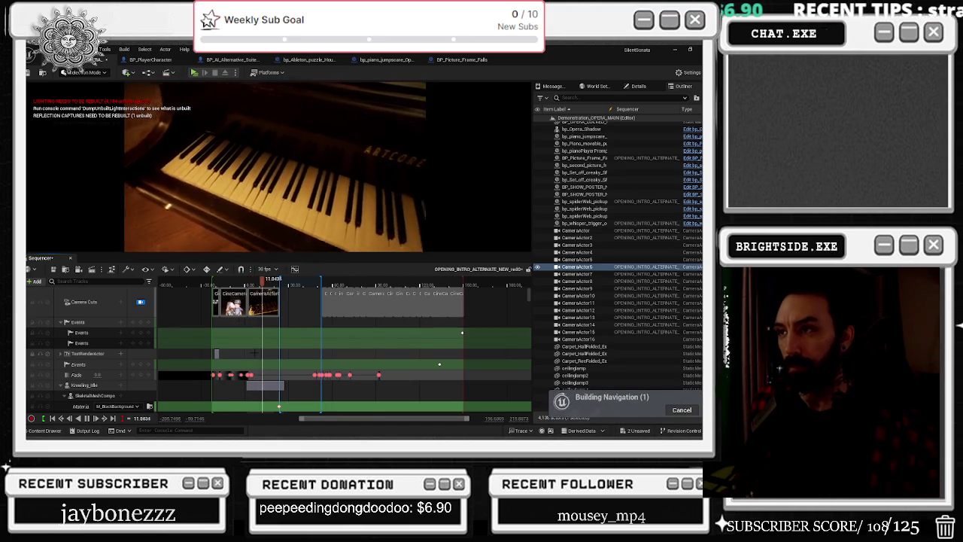
click(261, 286)
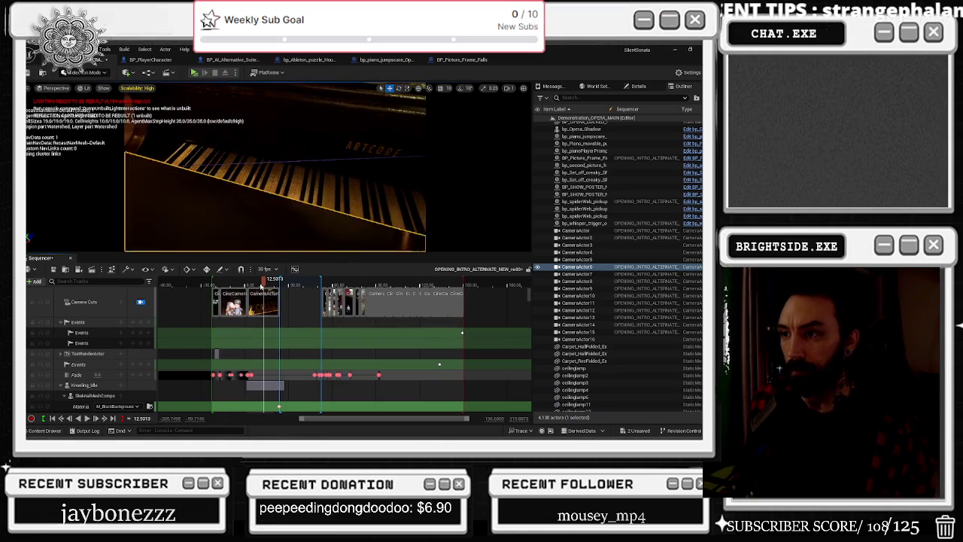
click(140, 302)
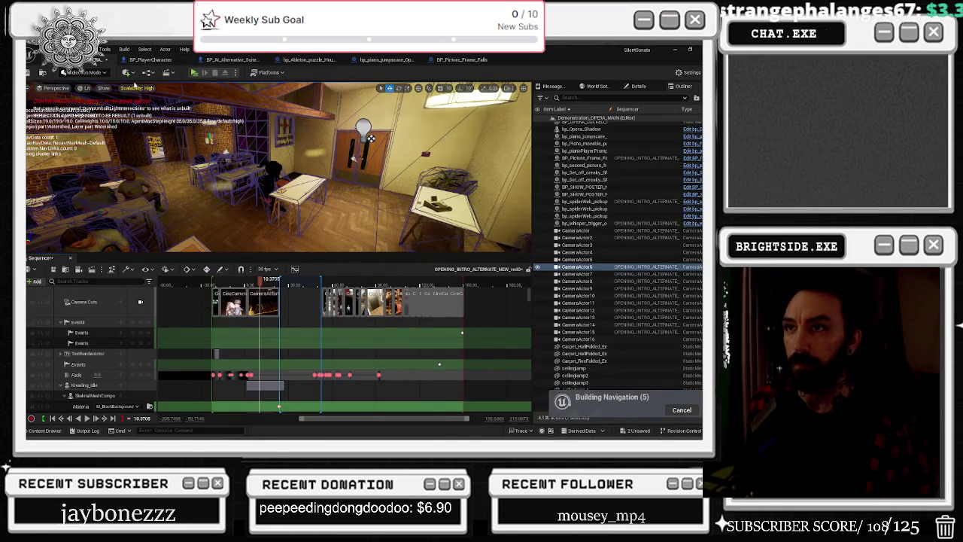
- Set all engine scalability groups to Low
click(137, 88)
click(195, 113)
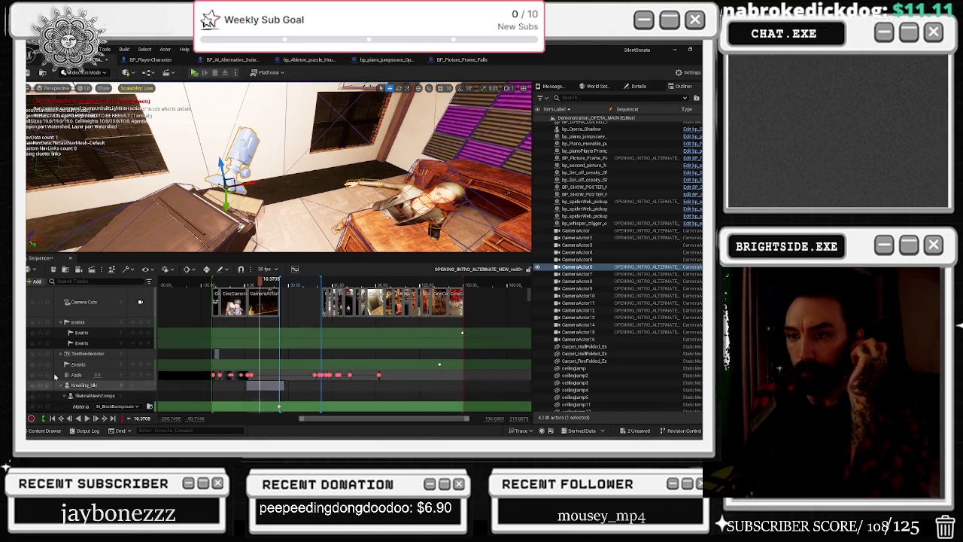
click(83, 281)
text(PAIN)
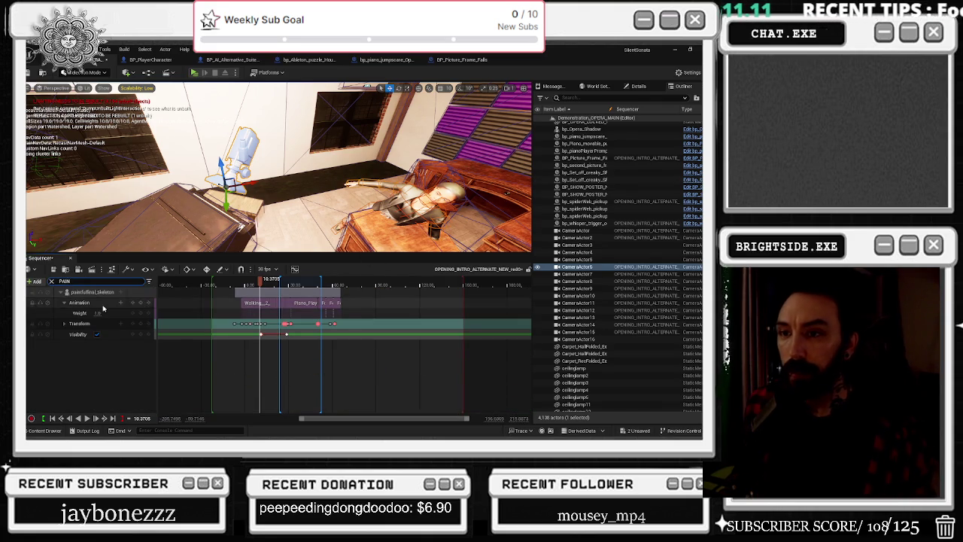
- Select the paintfulfinal_Skeleton track and open its Skeletal Mesh Asset from Details, postponing autosave
click(94, 292)
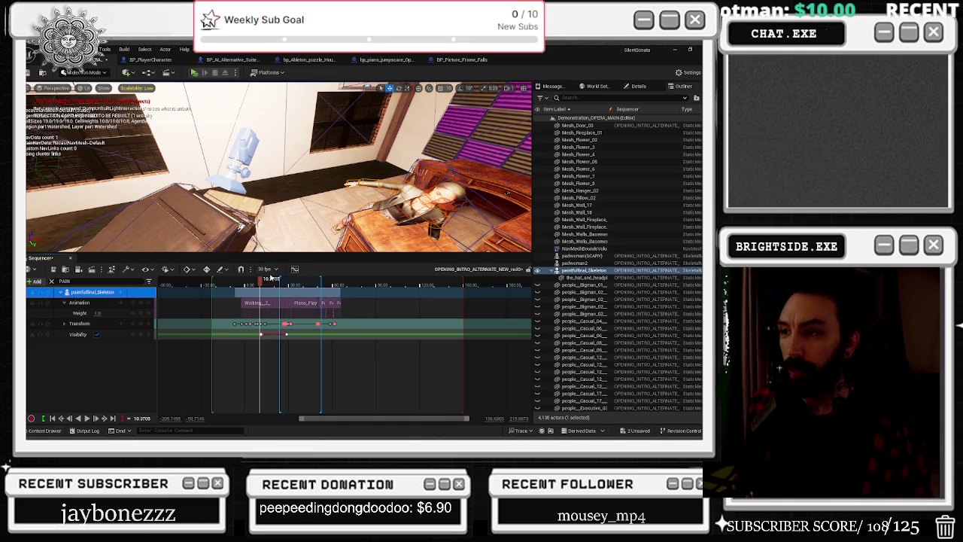
drag(261, 279, 289, 283)
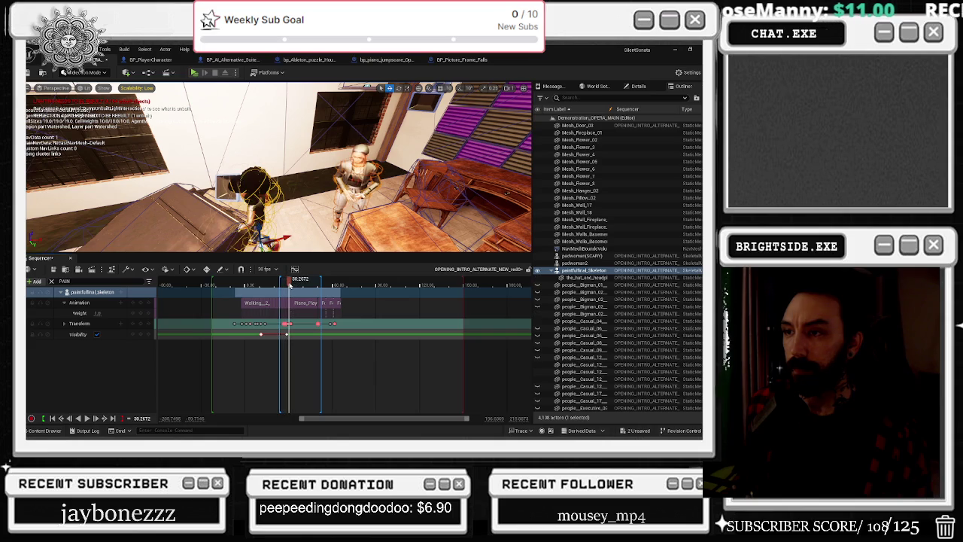
click(231, 292)
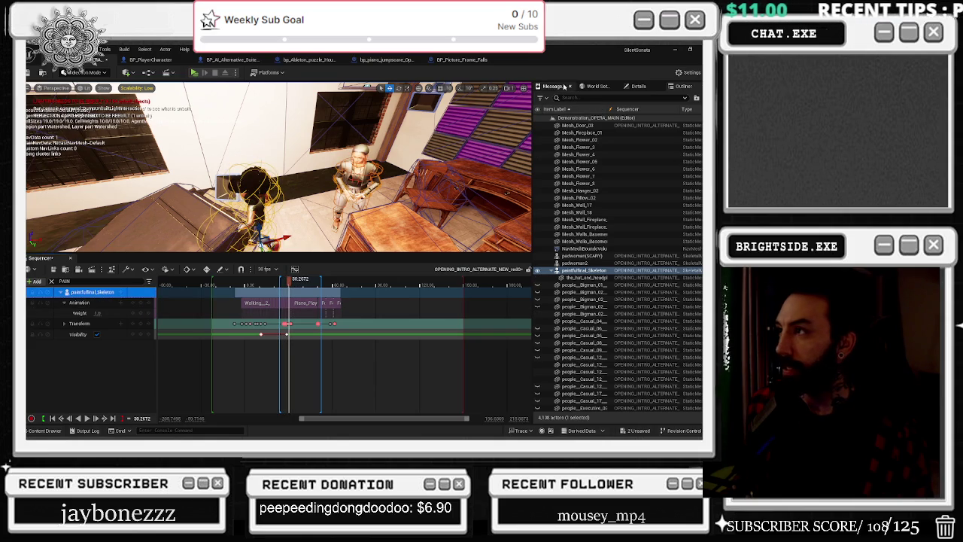
click(635, 87)
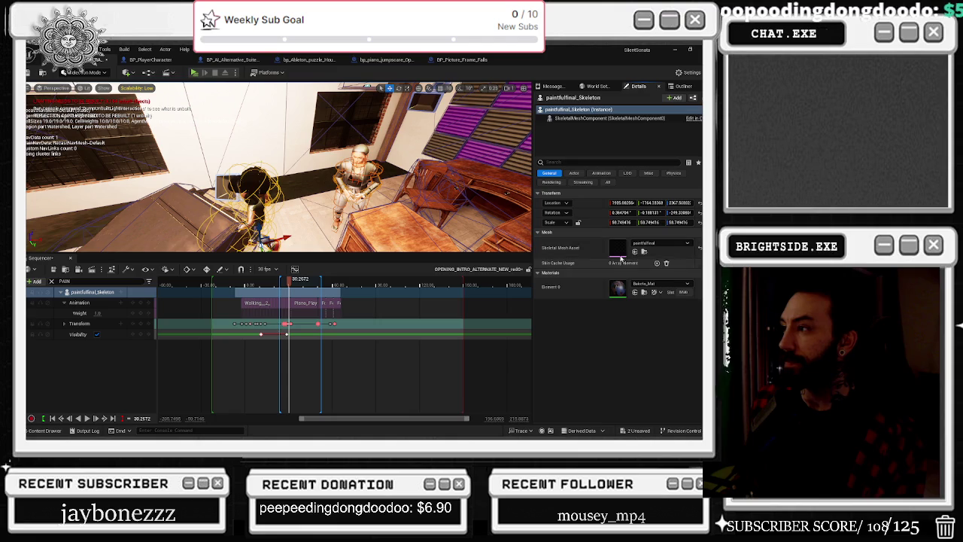
double_click(623, 256)
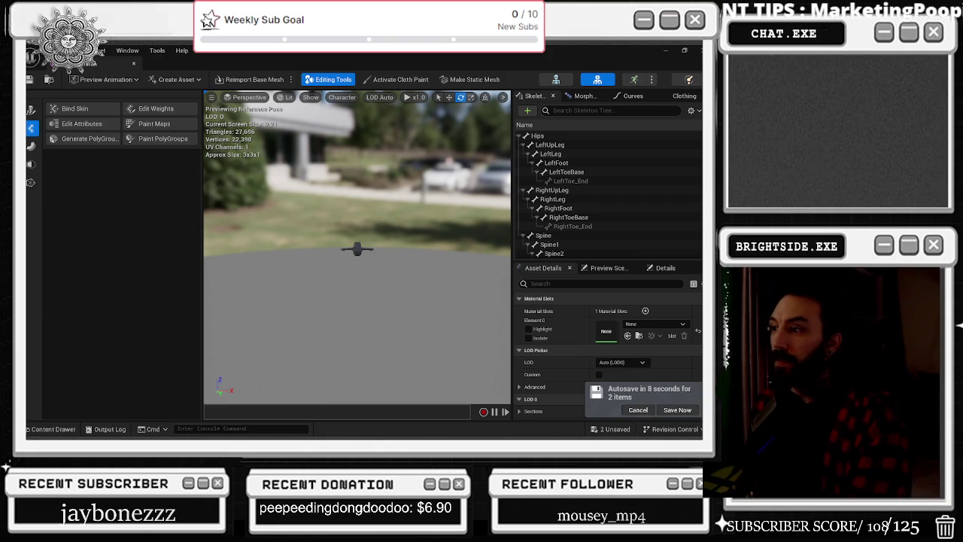
click(637, 409)
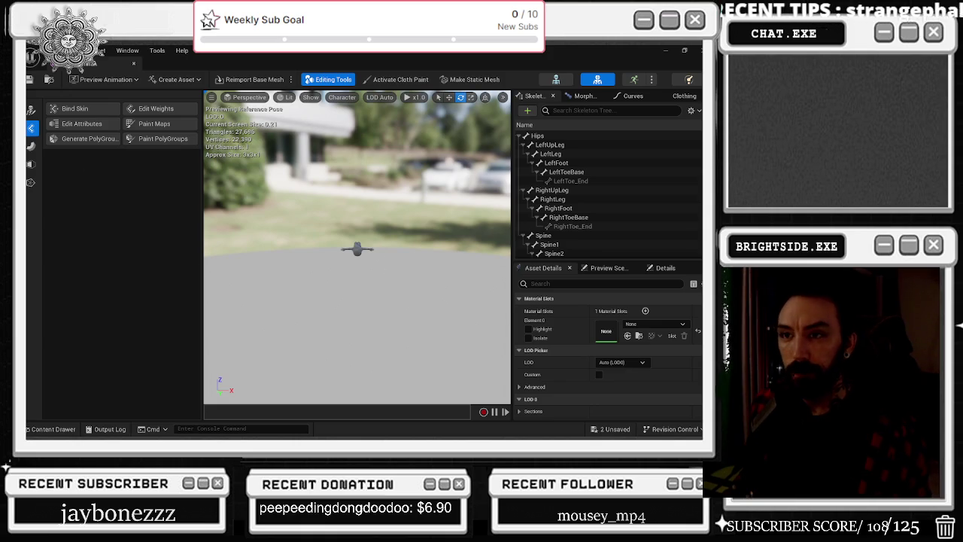
- Preview the Piano_Playing animation on the skeletal mesh and orbit the preview camera around it
scroll(387, 269, down, 5)
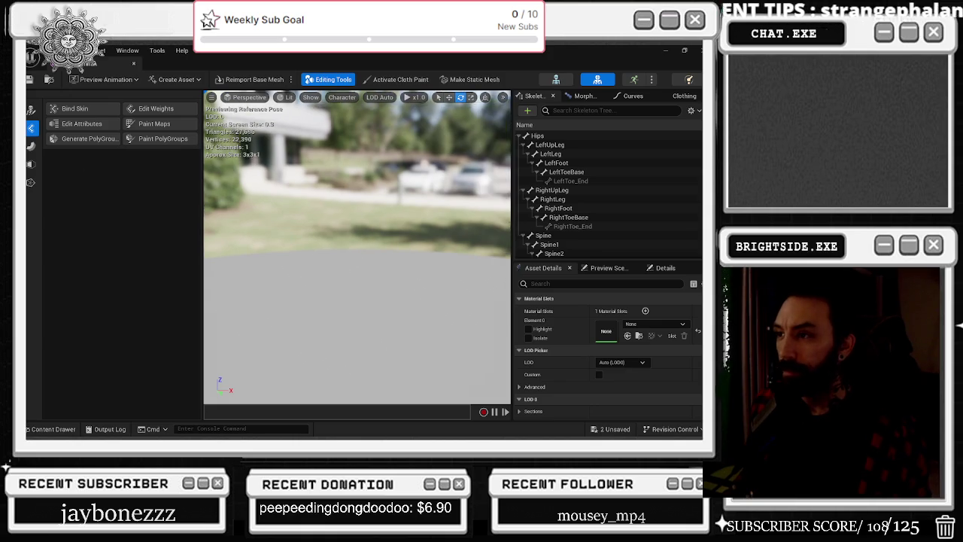
click(178, 80)
mouse_move(219, 114)
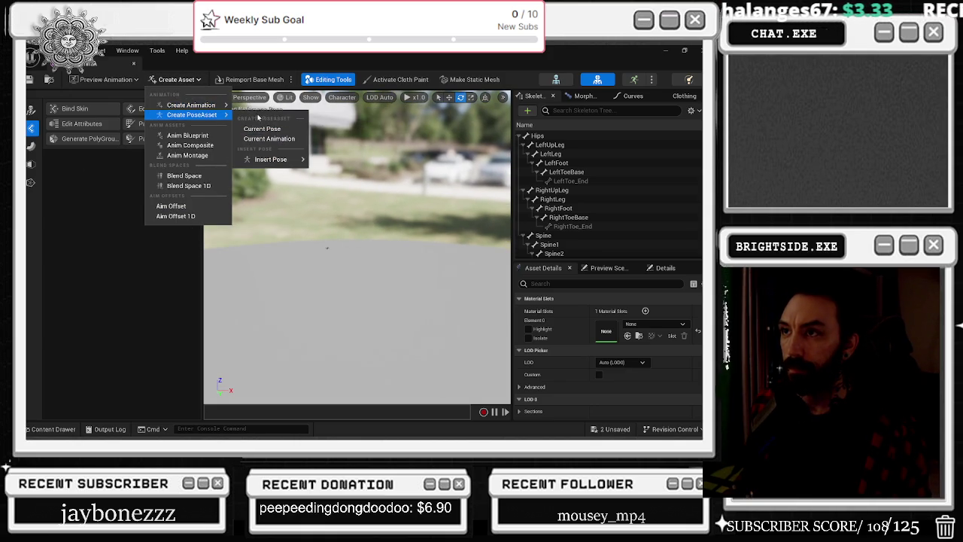
click(263, 89)
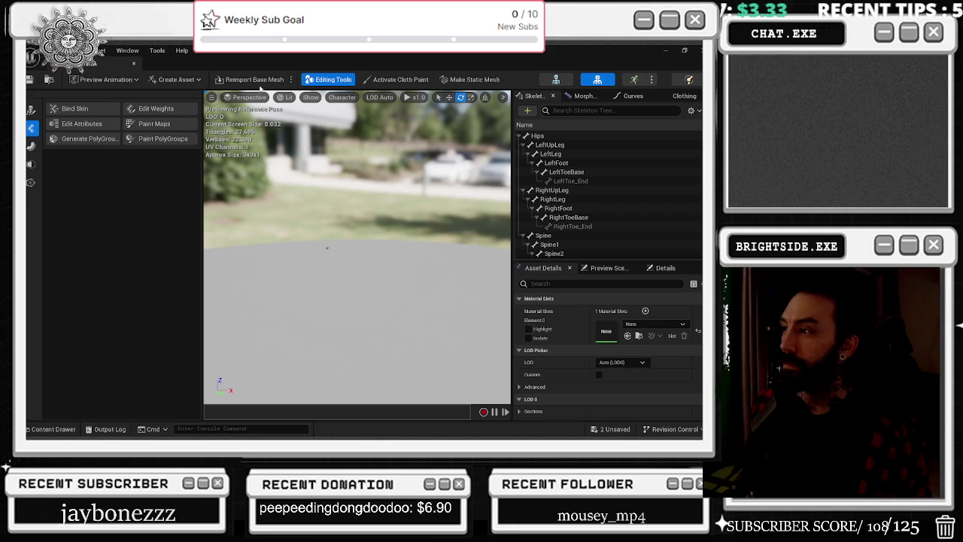
click(106, 79)
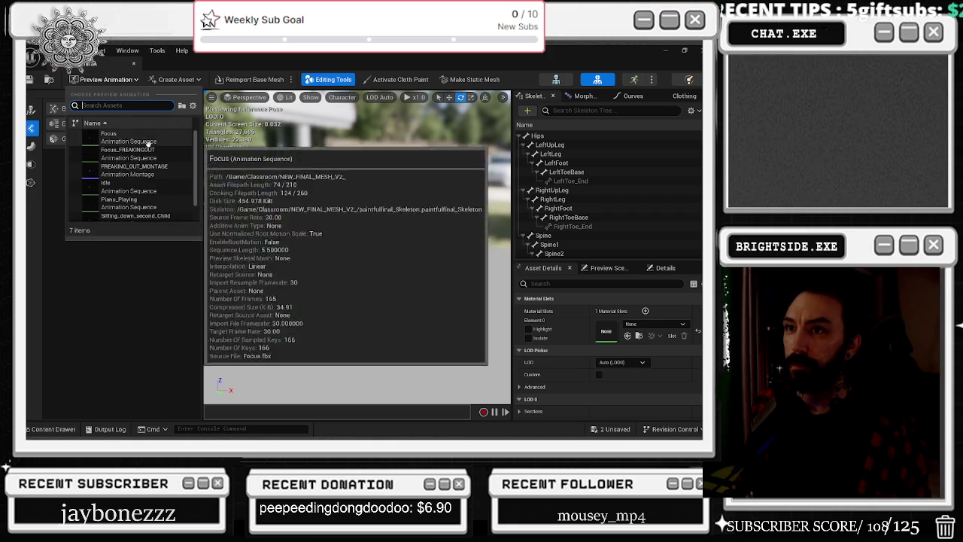
click(164, 198)
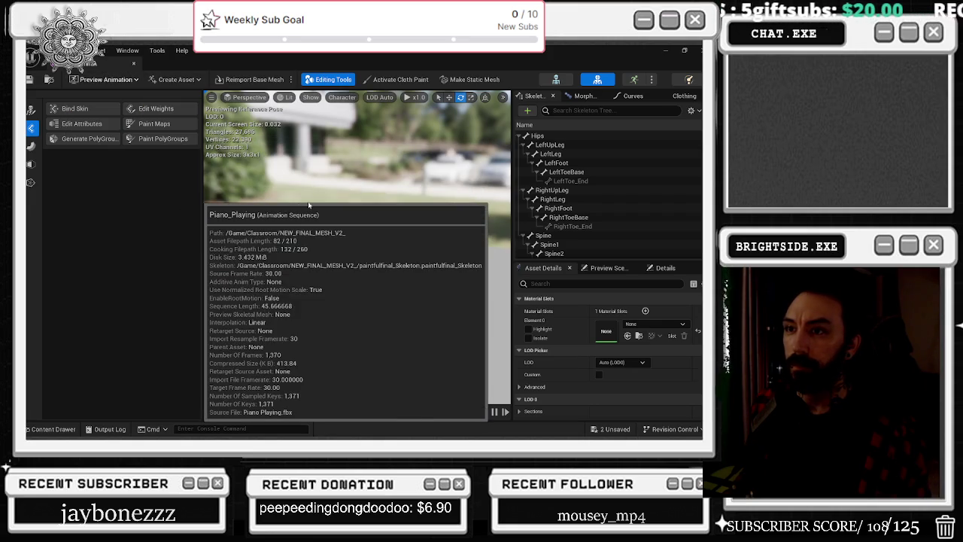
mouse_move(363, 194)
mouse_down()
mouse_move(337, 150)
mouse_move(346, 188)
mouse_move(364, 196)
mouse_up()
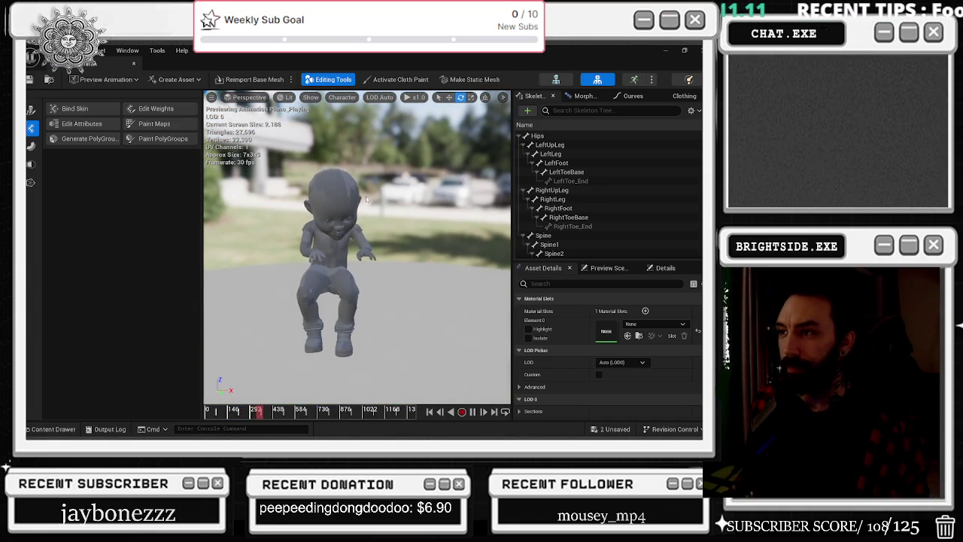
drag(364, 195, 369, 180)
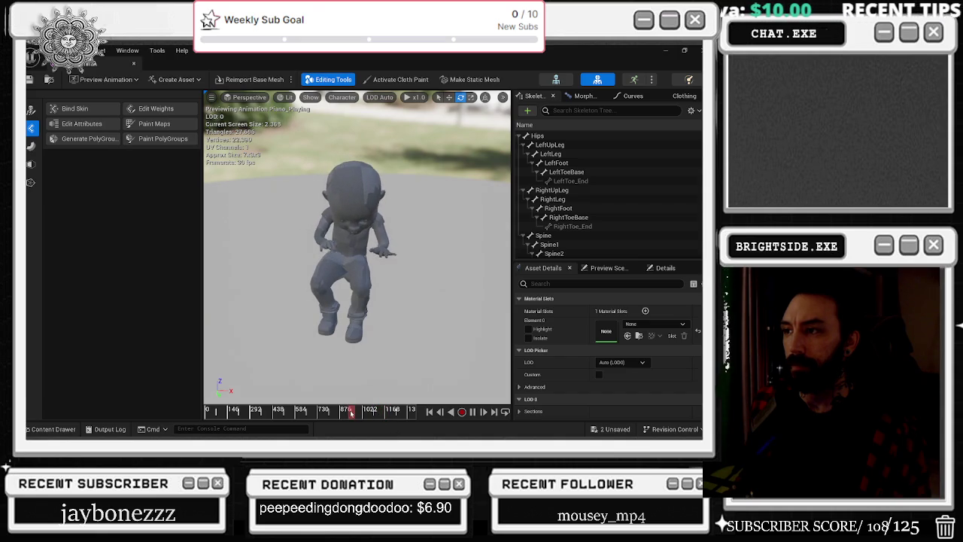
click(352, 413)
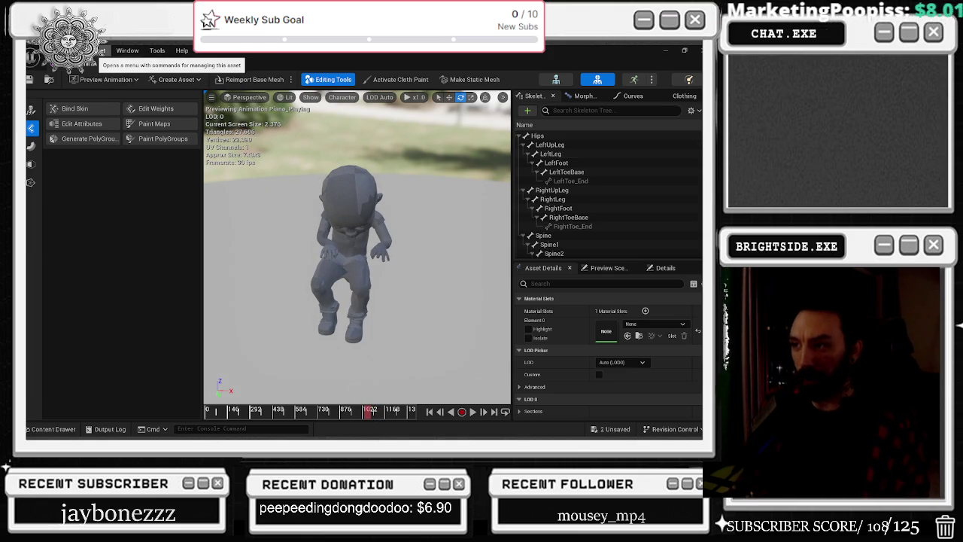
- Close the mesh editor and scrub the intro sequence near its start to preview the skeleton
key(alt+F4)
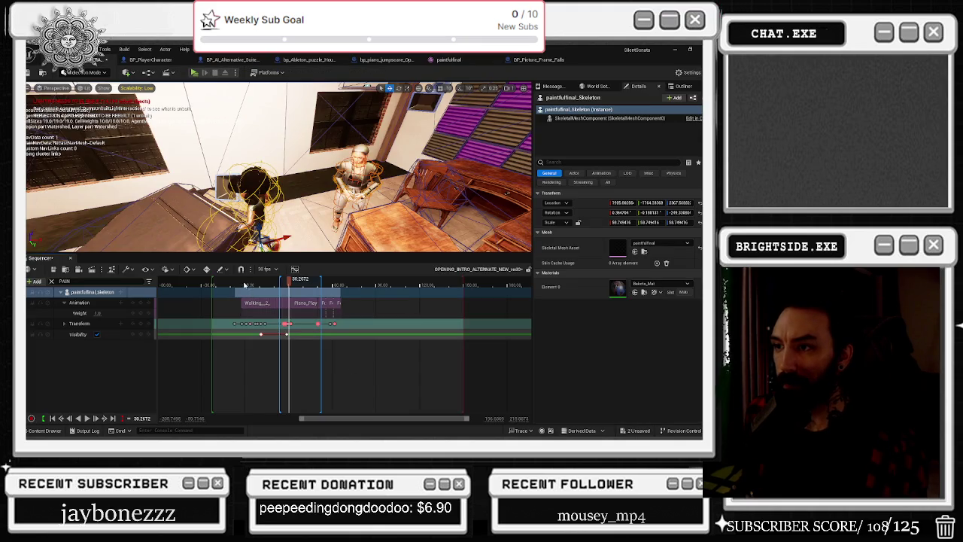
click(243, 284)
mouse_move(243, 284)
mouse_down()
mouse_move(283, 285)
mouse_move(218, 283)
mouse_move(225, 283)
mouse_up()
scroll(277, 316, up, 3)
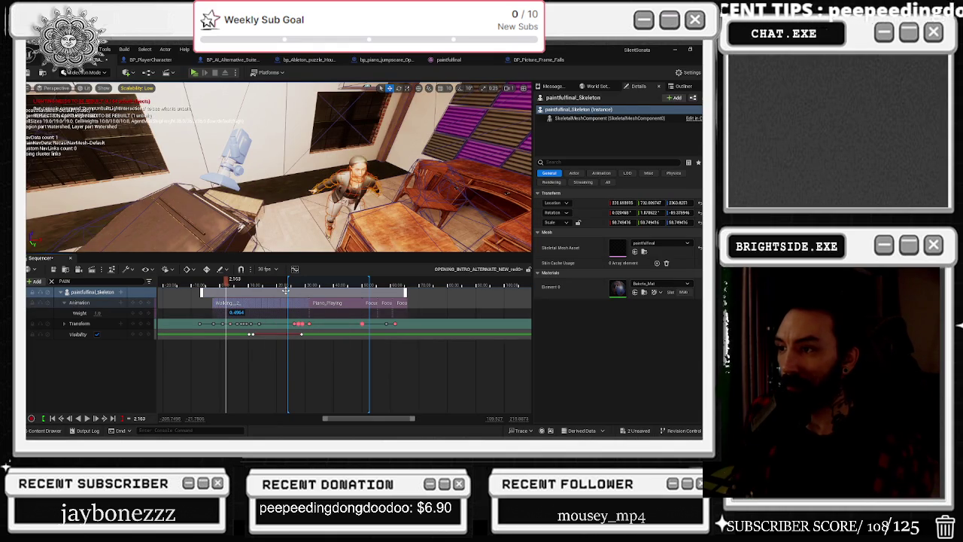
- Move the Piano_Playing section earlier and delete all of the skeleton's Transform keyframes
drag(334, 298, 227, 293)
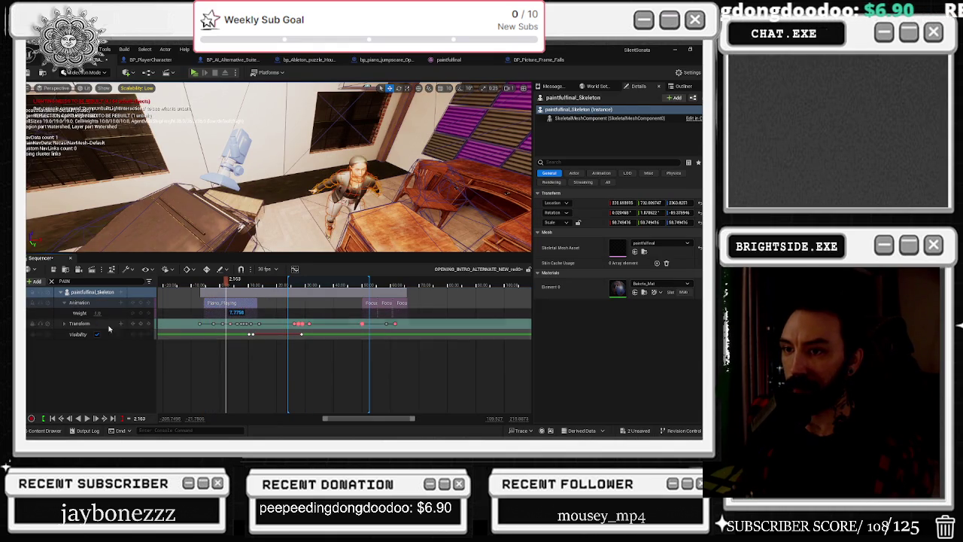
click(416, 324)
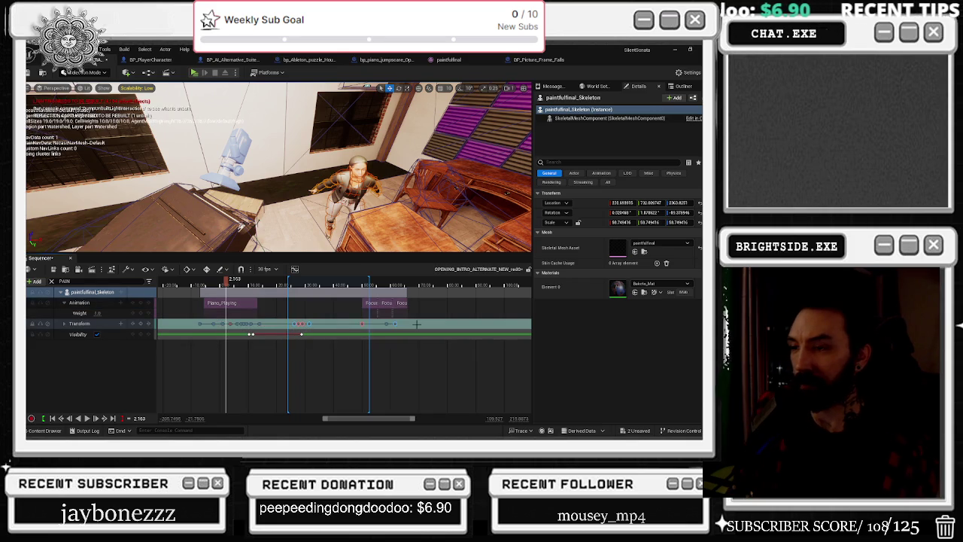
key(Delete)
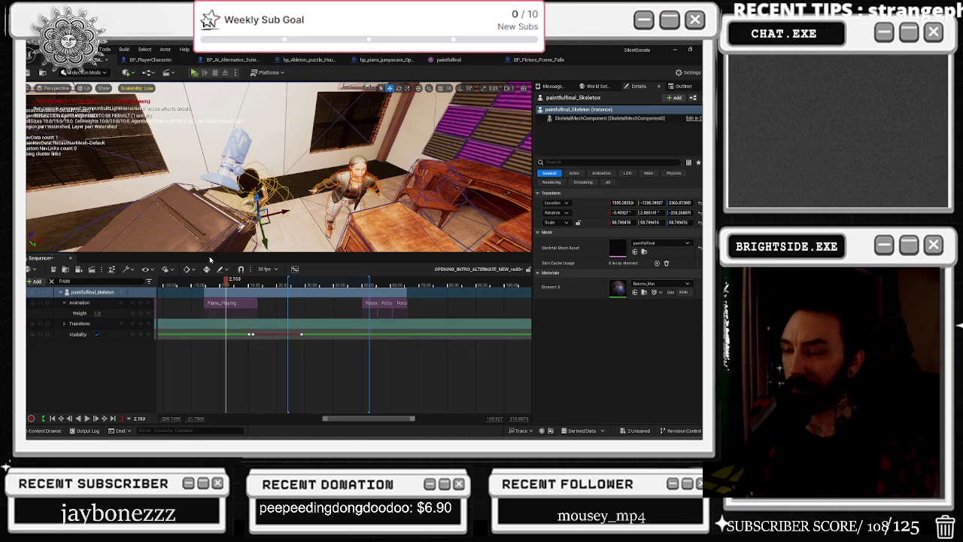
- Check the skeleton's piano pose around 4.5 seconds, then scrub back to about -6 seconds
click(238, 285)
click(235, 285)
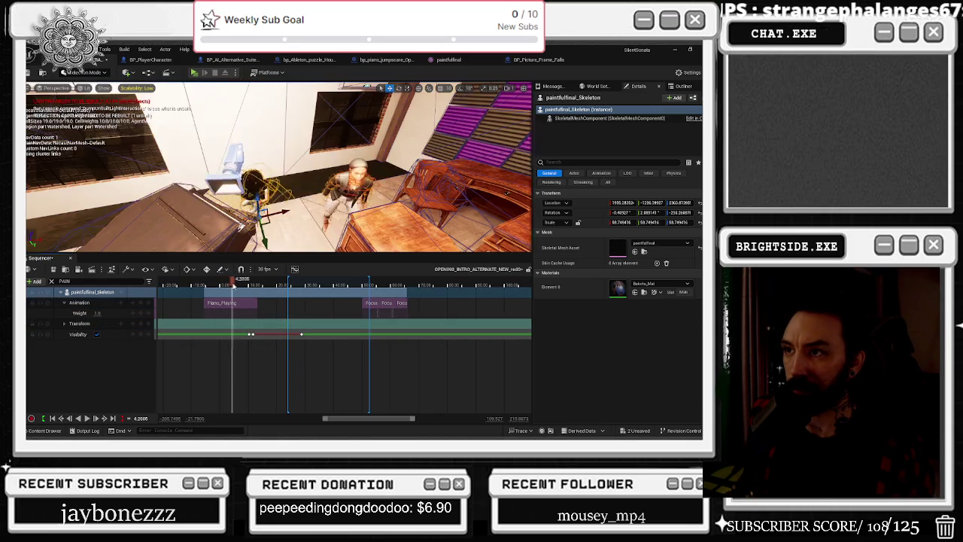
drag(234, 285, 252, 287)
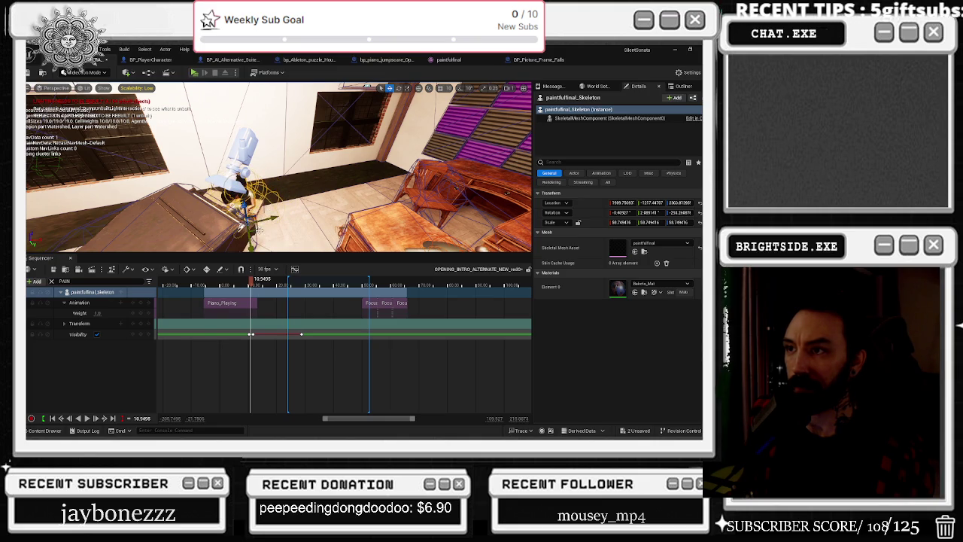
drag(252, 283, 200, 288)
- Preview the intro sequence from just before its start, then scrub back to about 16 seconds
key(j)
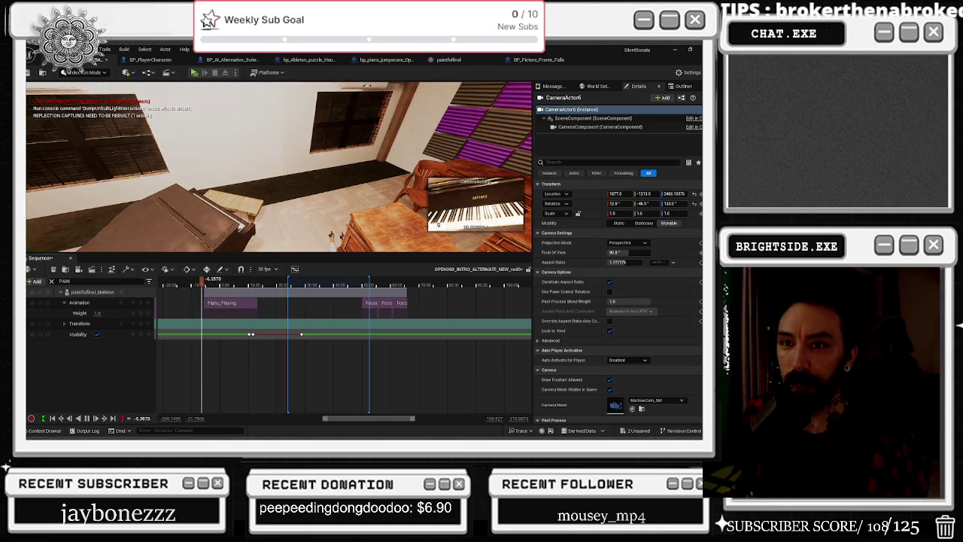
click(205, 280)
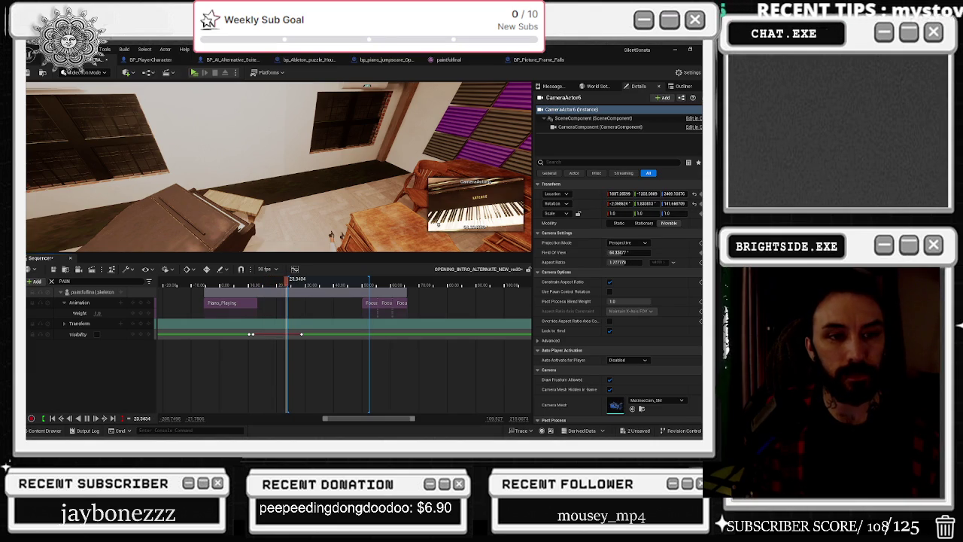
key(Right)
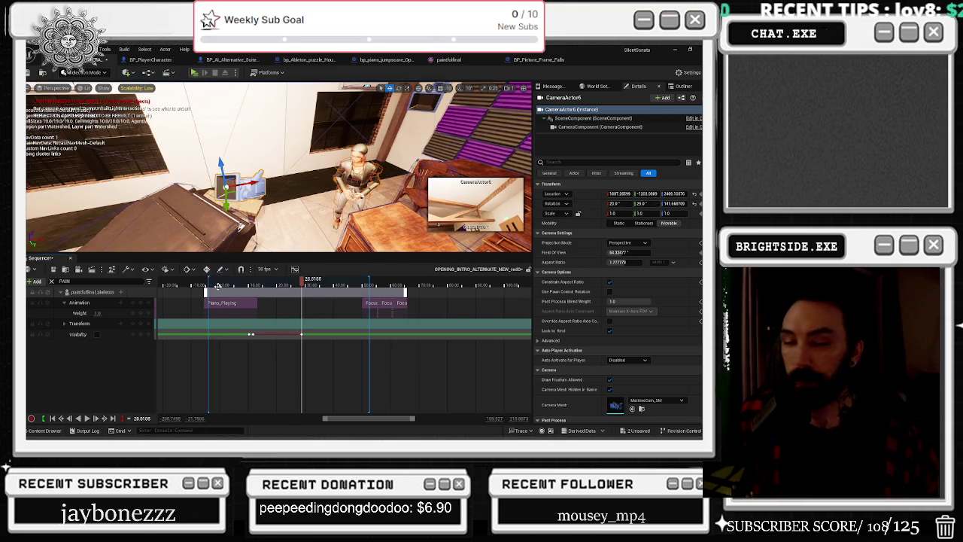
mouse_move(198, 284)
mouse_down()
mouse_move(266, 281)
mouse_move(206, 284)
mouse_move(249, 284)
mouse_up()
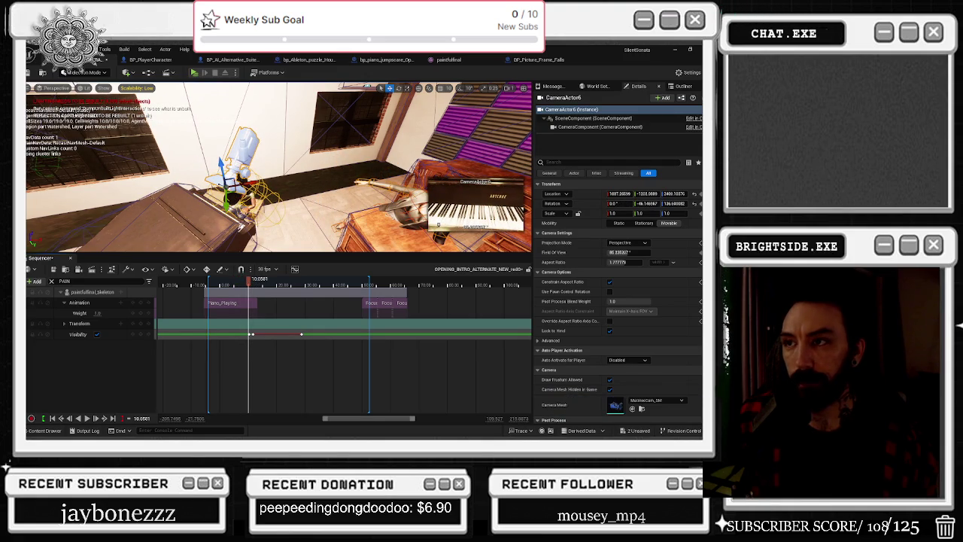
- Nudge paintfulfinal_Skeleton slightly along X to about 1885.67, then move to about 6.9 seconds
click(91, 291)
drag(264, 219, 259, 220)
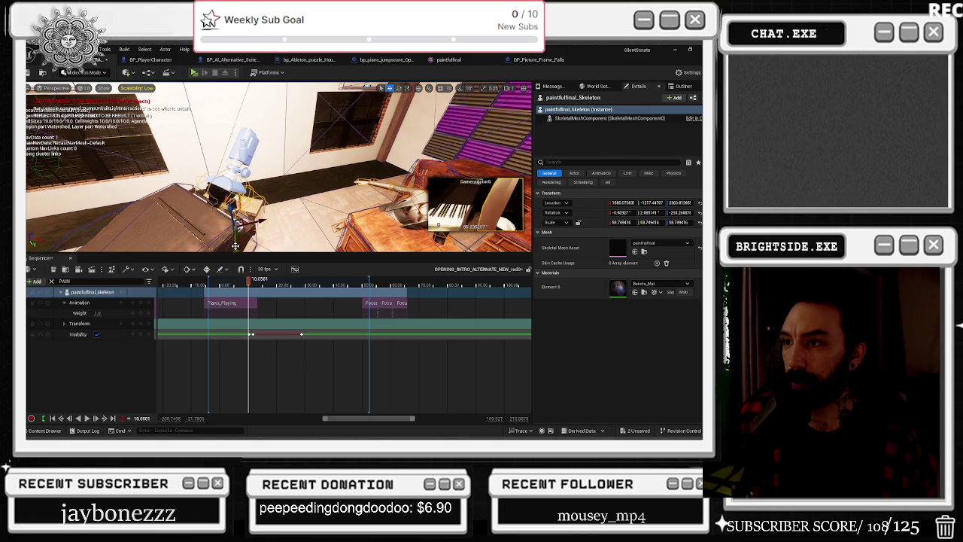
click(239, 285)
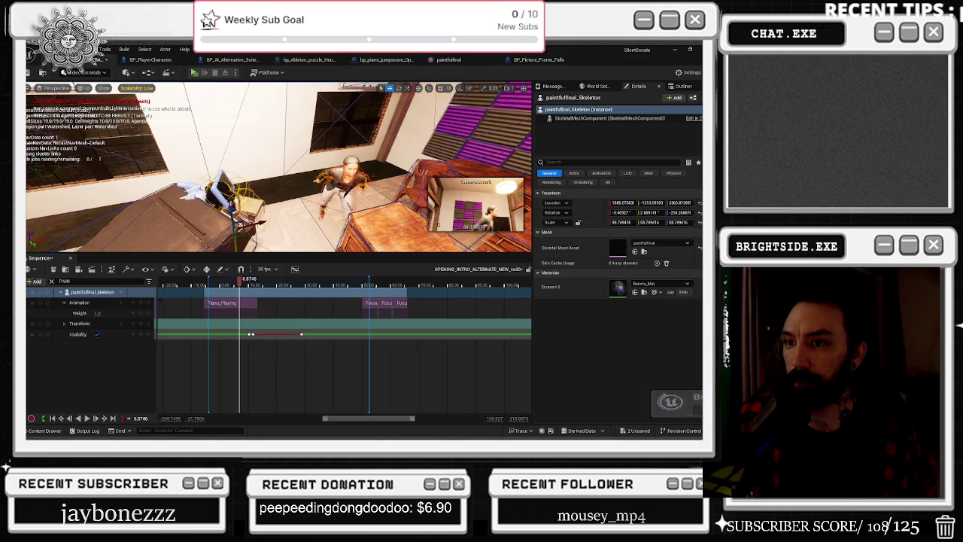
- Add an Events track to the skeleton and create a new endpoint for its key near 4.5 seconds
click(128, 291)
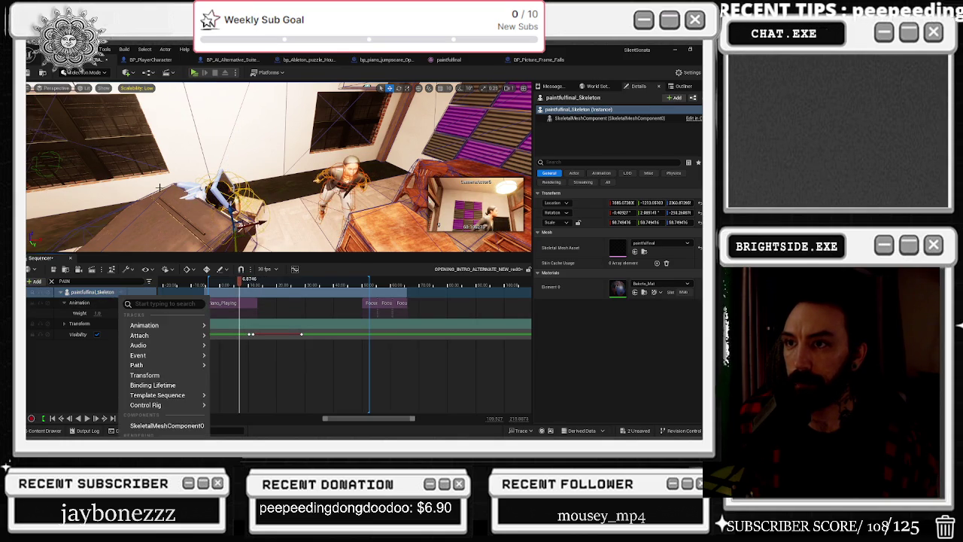
mouse_move(151, 355)
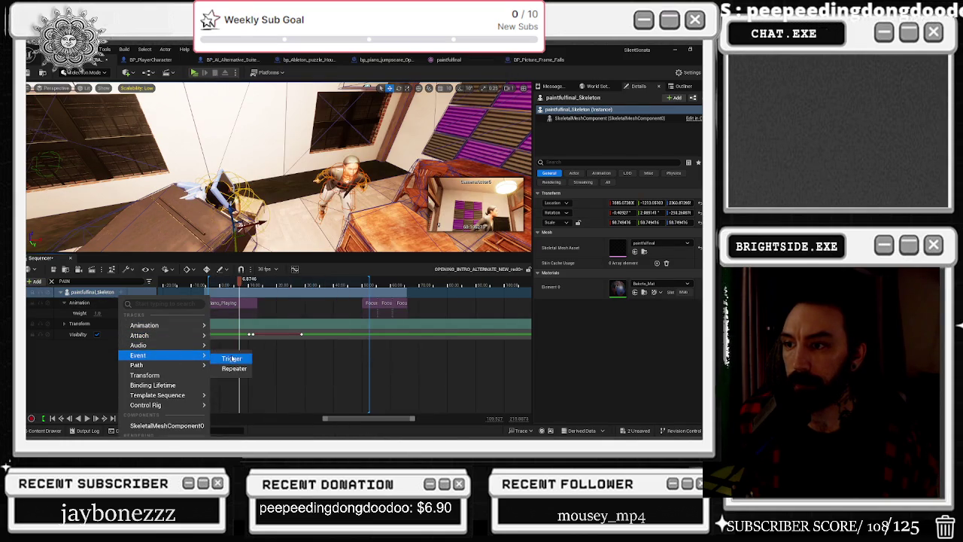
click(228, 357)
drag(240, 284, 233, 284)
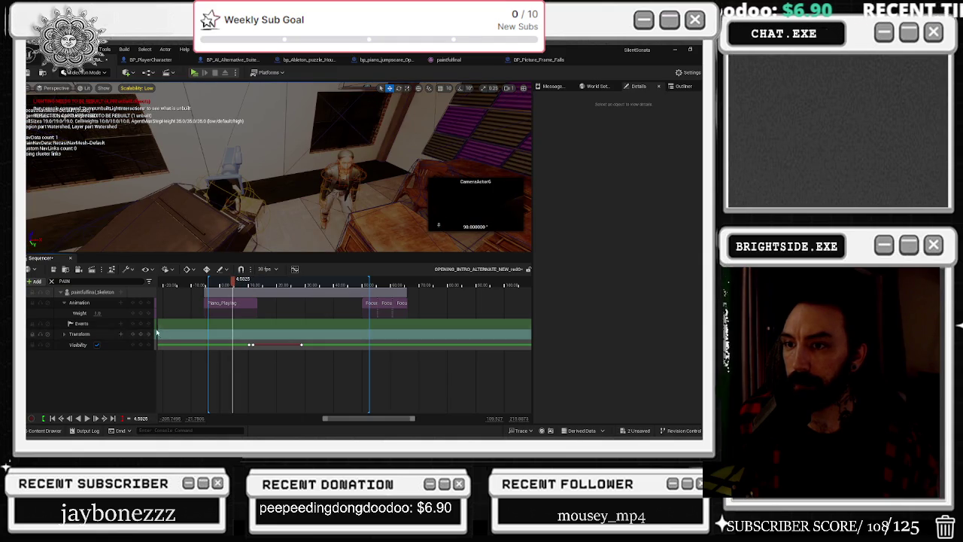
right_click(233, 327)
mouse_move(272, 332)
click(423, 361)
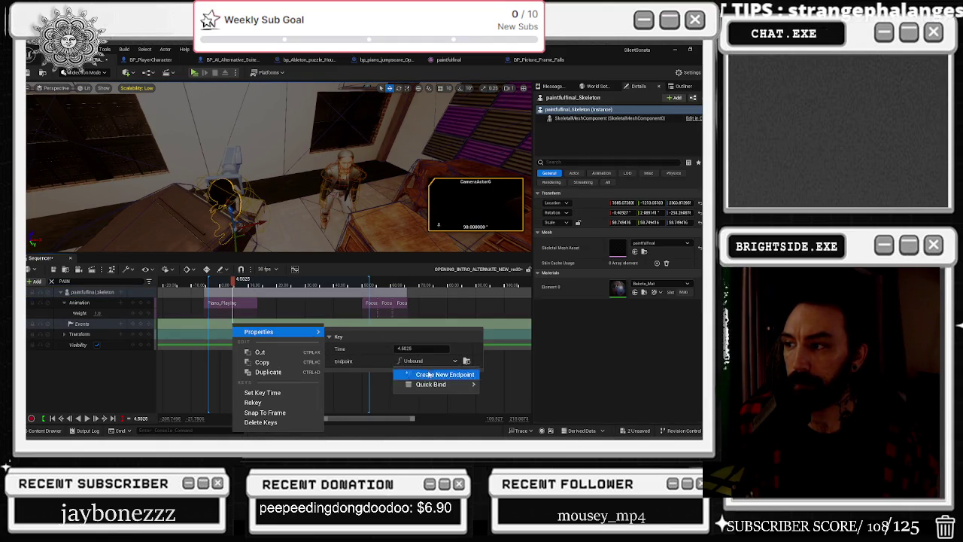
click(429, 373)
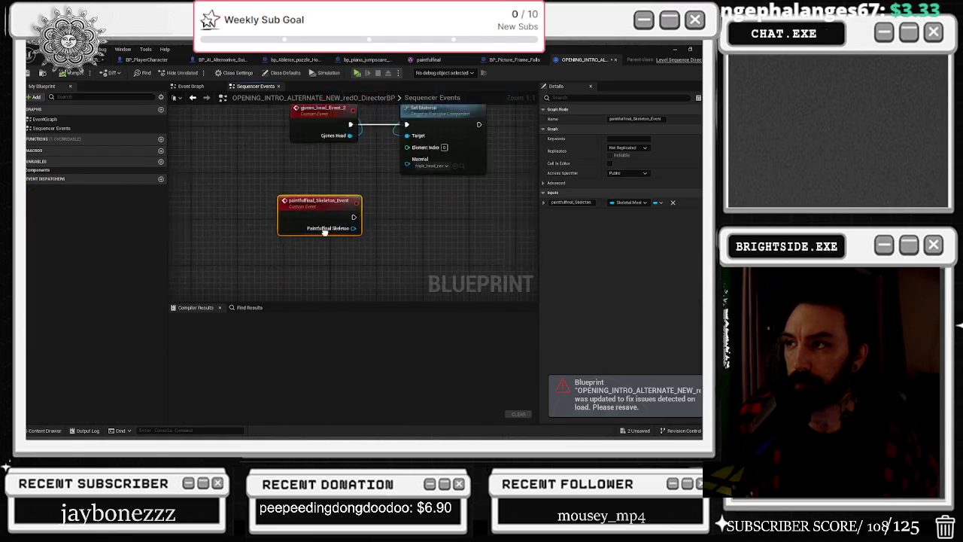
- Create a Hide Bone by Name node from the skeleton reference in the director blueprint
drag(291, 269, 336, 277)
text(HIDE BONE)
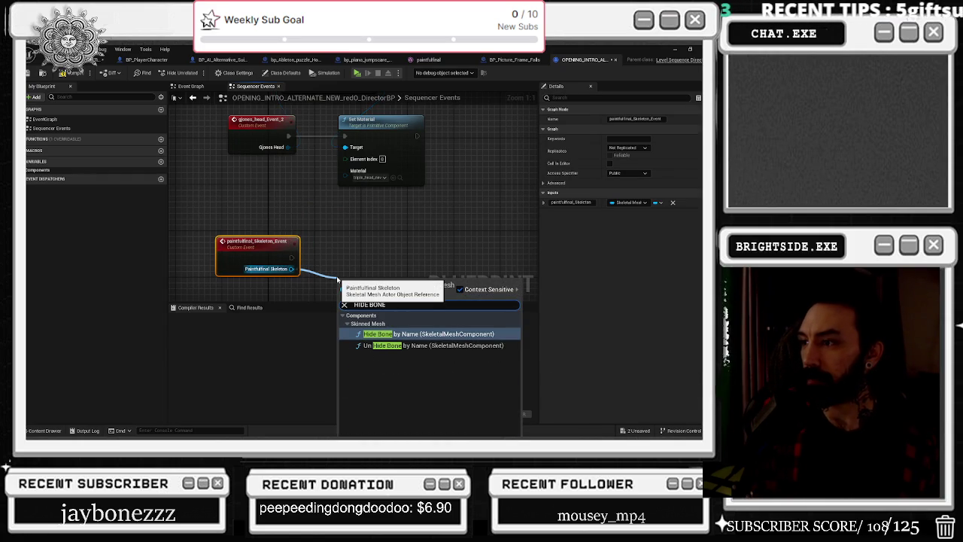
key(Return)
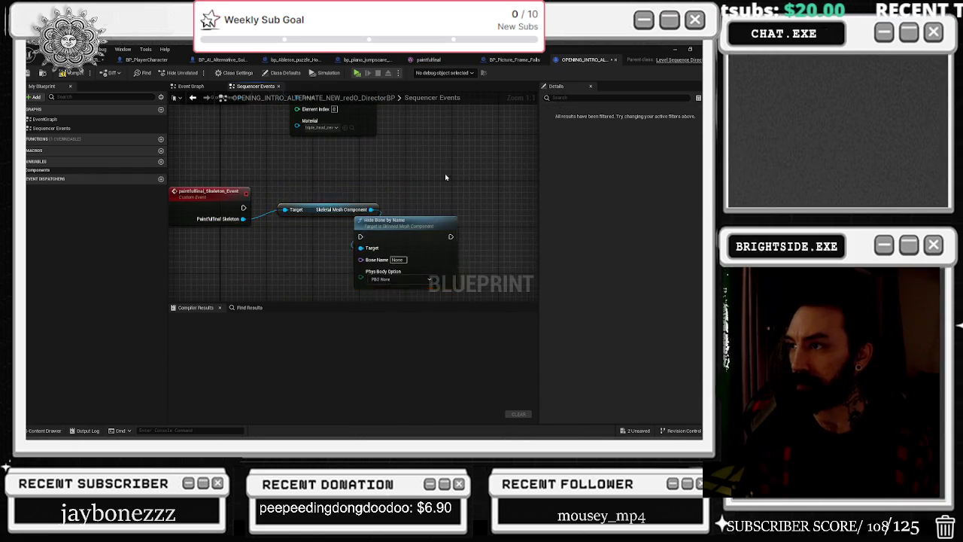
- Copy the Neck bone's name from the skeleton mesh for the node's Bone Name field
click(428, 59)
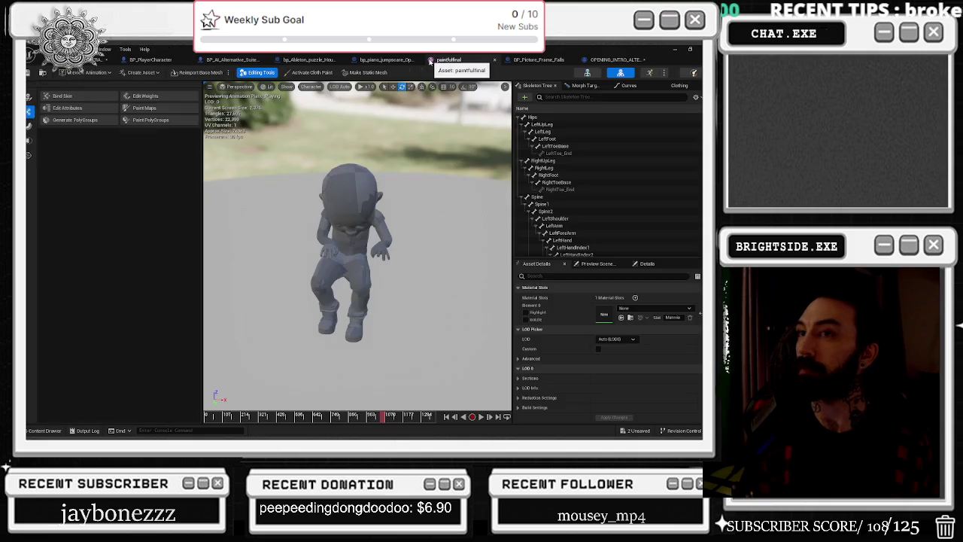
click(569, 198)
click(570, 212)
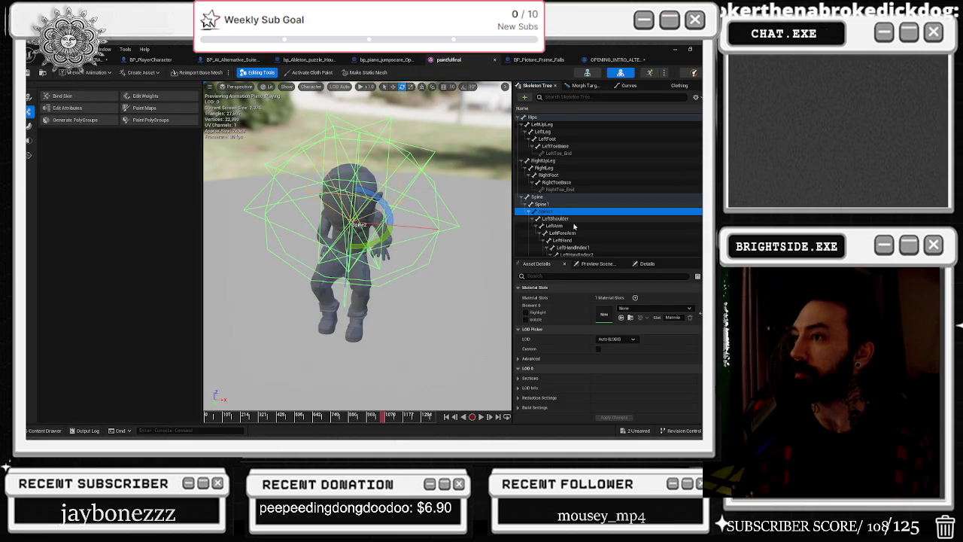
scroll(593, 211, down, 1)
scroll(593, 211, down, 6)
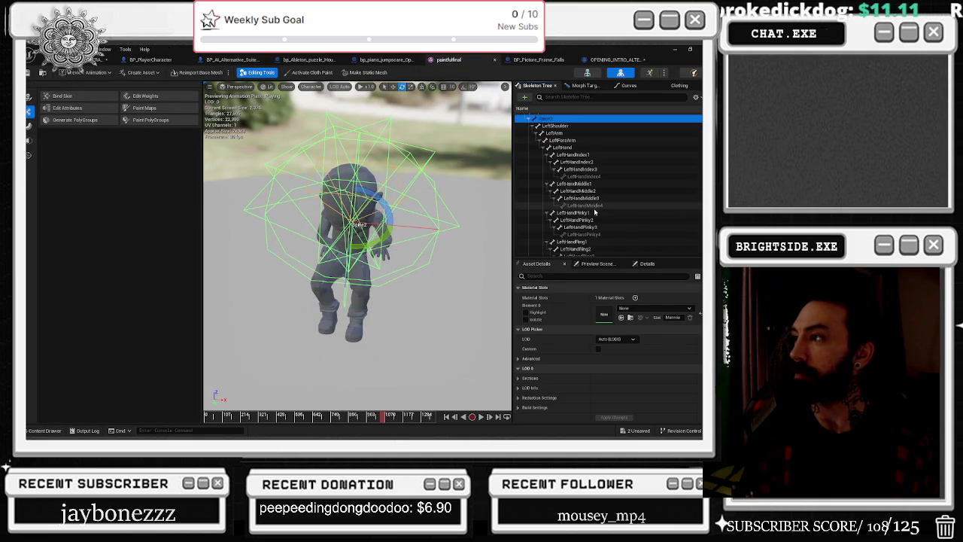
click(570, 230)
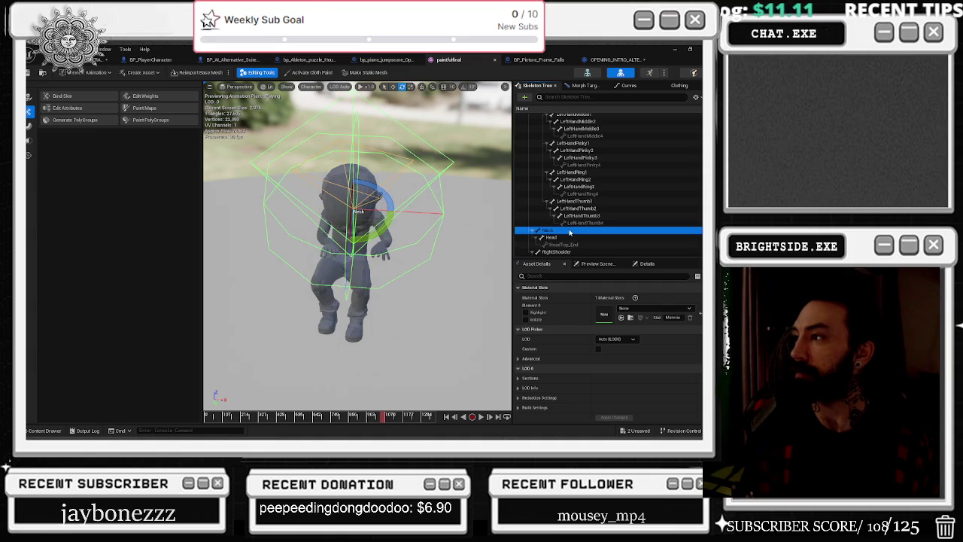
right_click(569, 231)
click(615, 260)
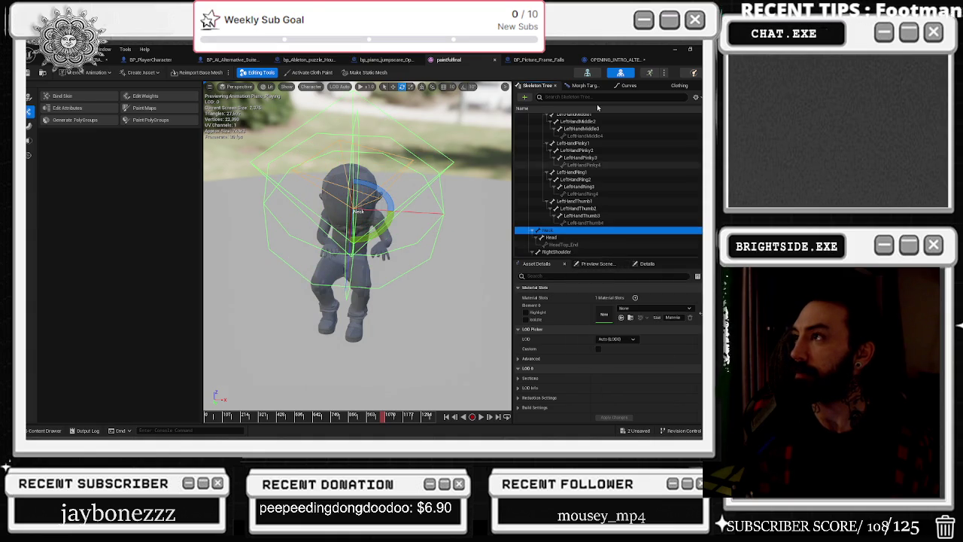
click(585, 59)
click(421, 258)
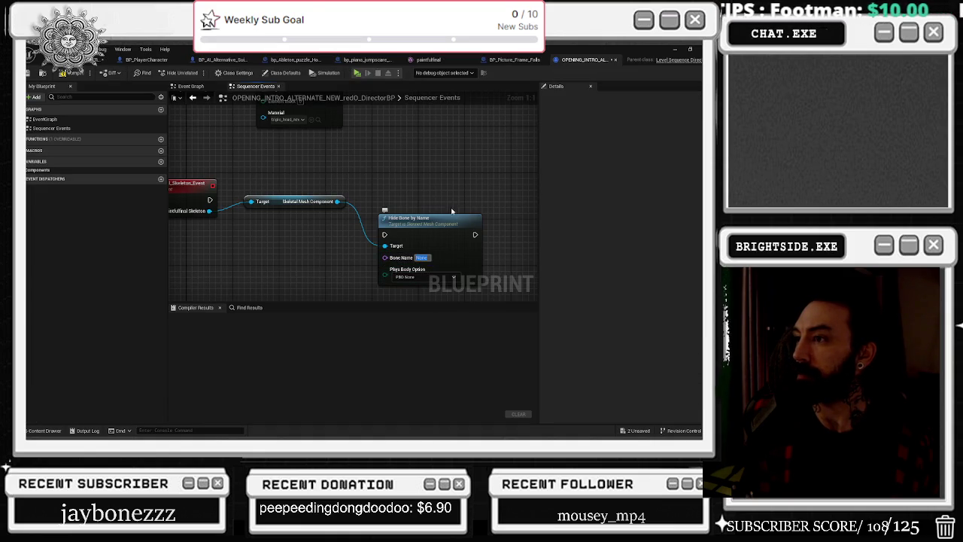
- Connect the event's execution to the Hide Bone node and chain a duplicate after it
drag(429, 219, 429, 185)
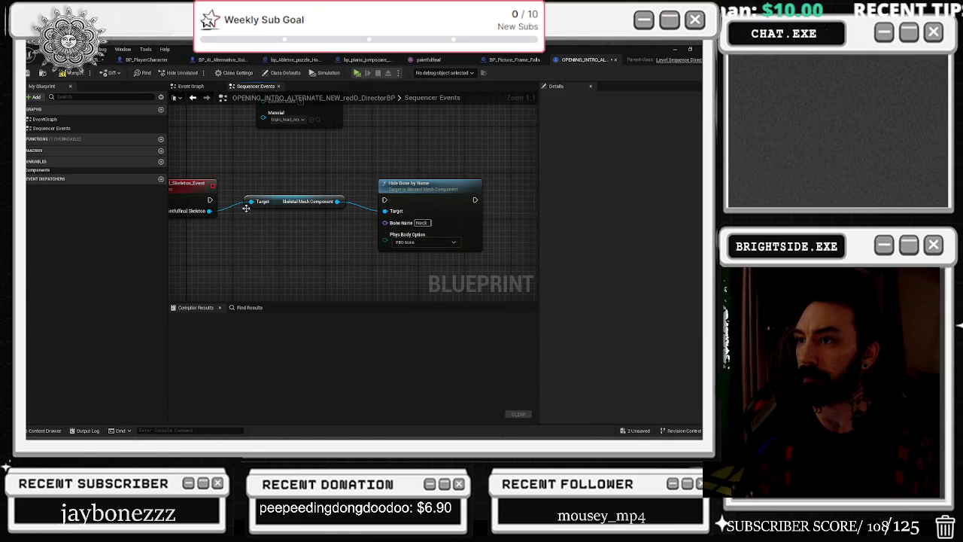
drag(224, 203, 386, 201)
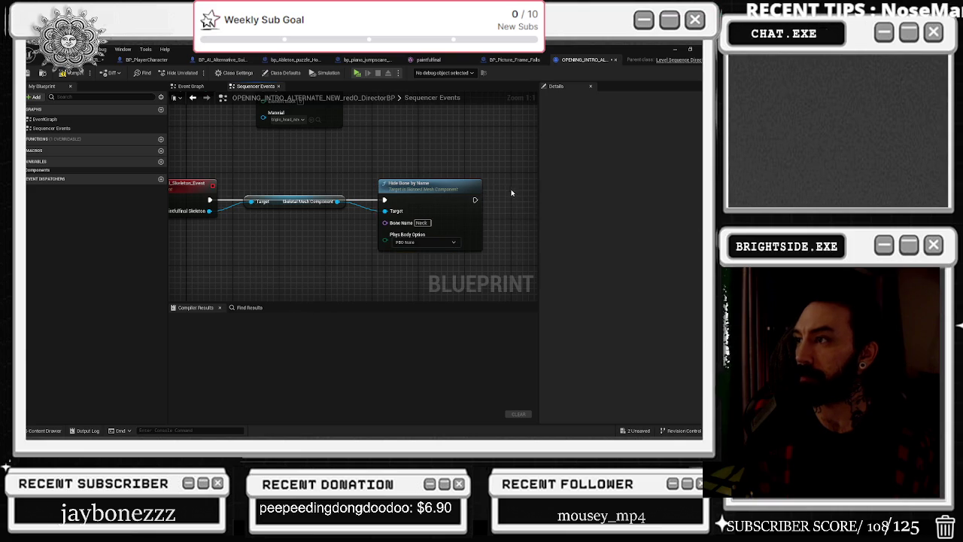
key(ctrl+v)
drag(501, 195, 475, 199)
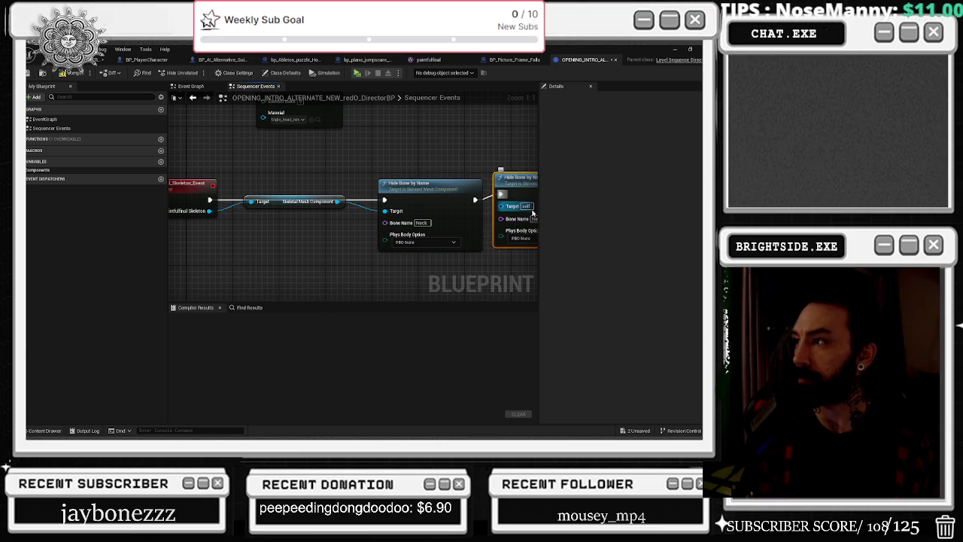
drag(534, 218, 468, 228)
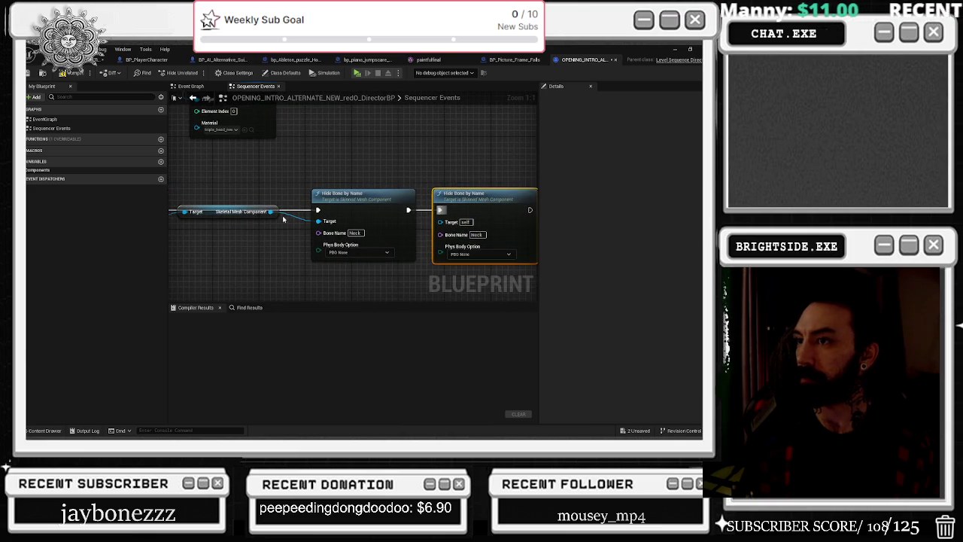
- Wire the skeletal mesh into the second Hide Bone node's Target, then open BP_Picture_Frame_Falls
drag(211, 222, 211, 235)
drag(272, 224, 441, 222)
click(520, 117)
click(524, 62)
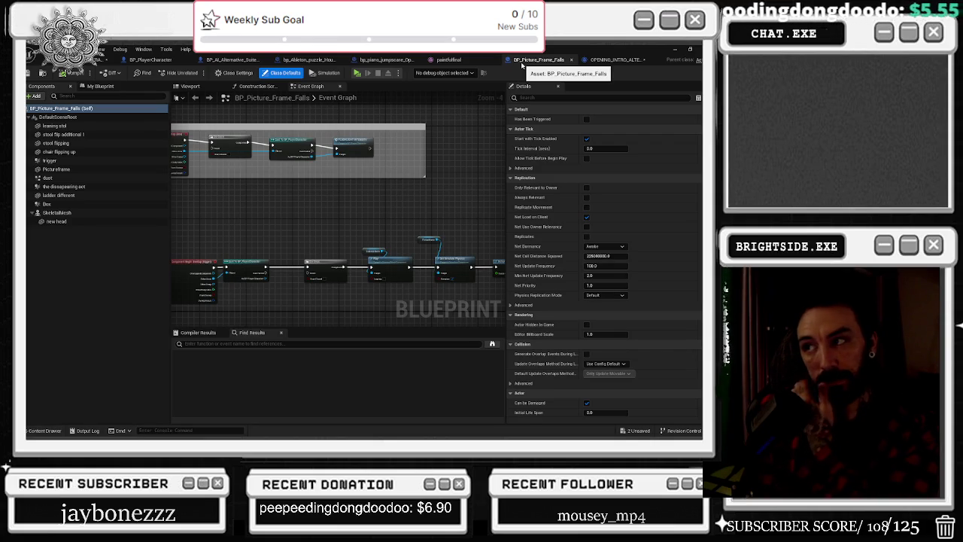
- Inspect the BP_Picture_Frame_Falls graph around the Pictureframe variable node
scroll(442, 212, up, 2)
click(356, 215)
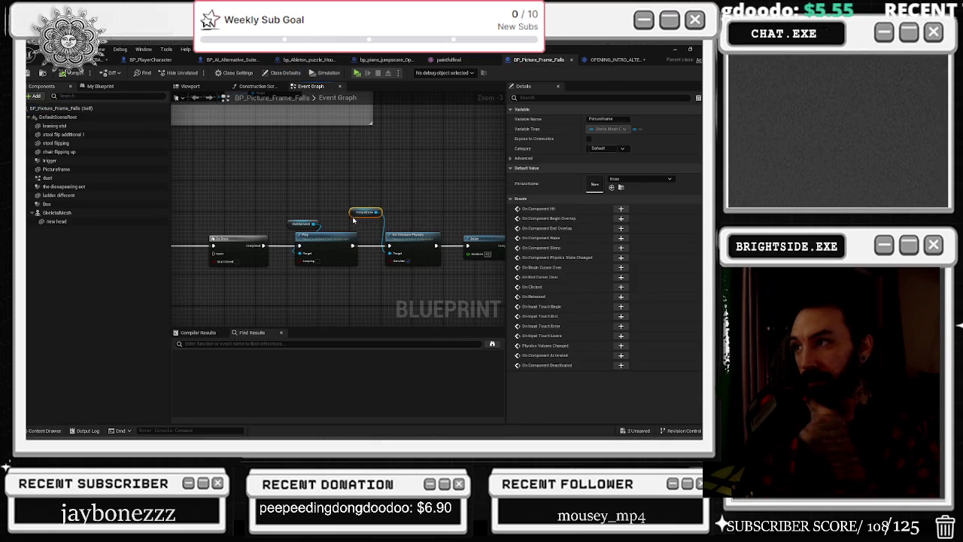
drag(353, 219, 290, 205)
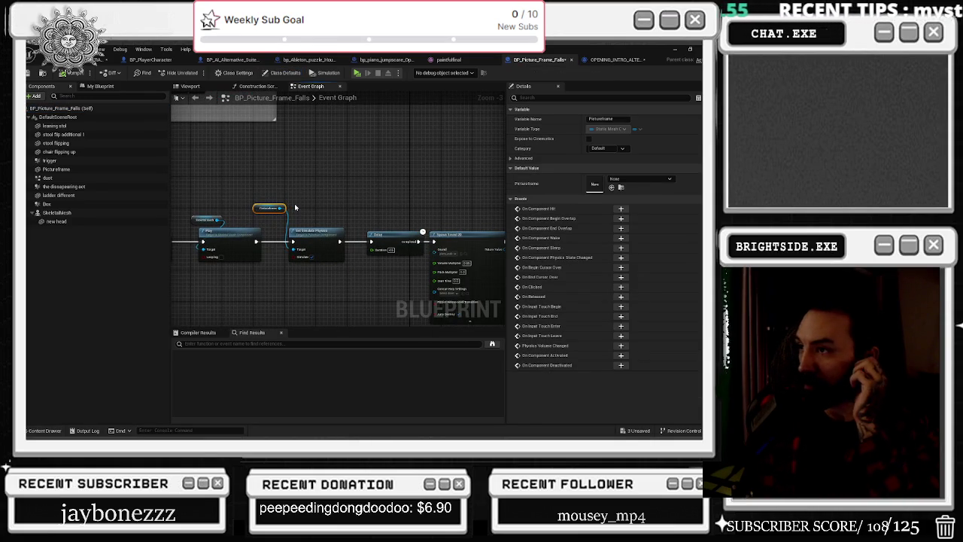
click(643, 59)
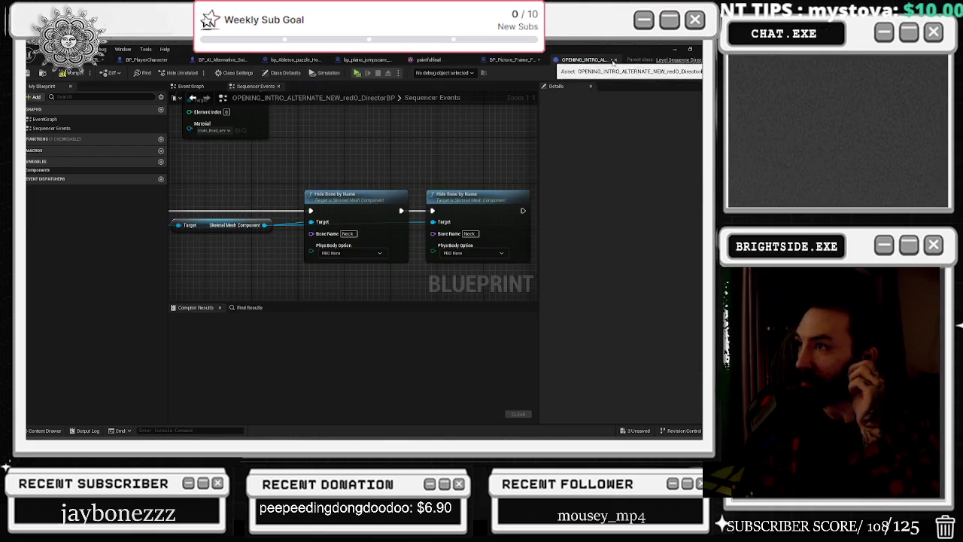
- Copy the Head bone's name and set it as the second Hide Bone node's Bone Name
click(433, 60)
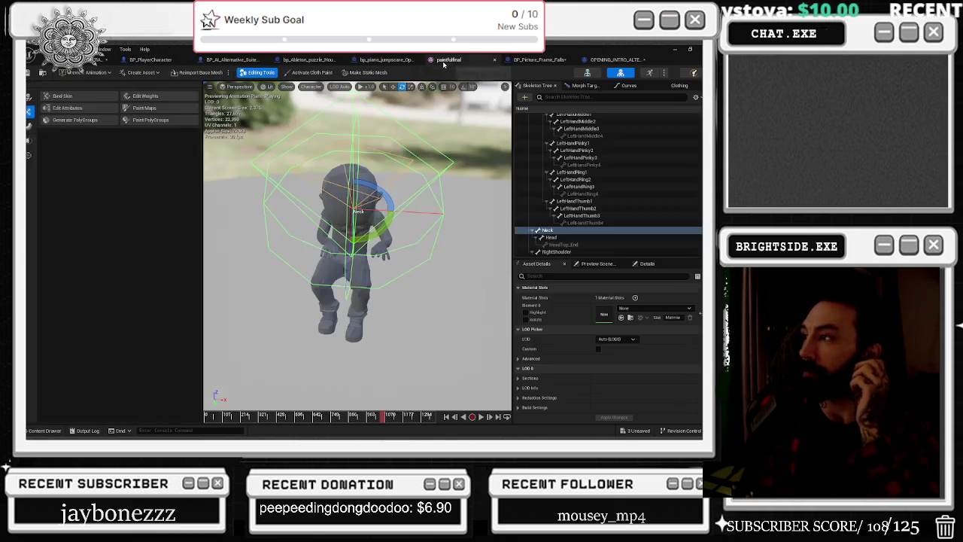
right_click(555, 237)
click(598, 270)
click(602, 59)
click(469, 234)
key(ctrl+v)
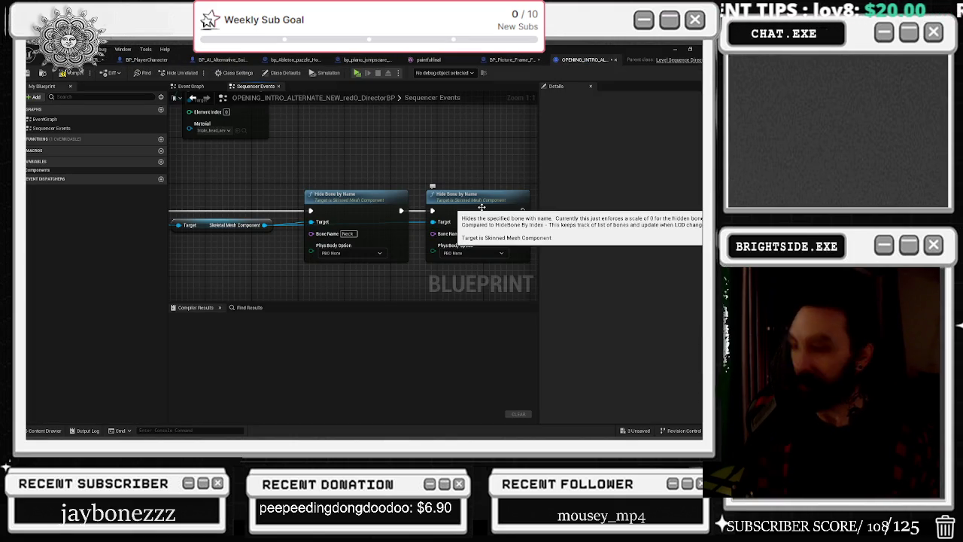
key(Return)
- Compile the director blueprint and return to the level with Sequencer
scroll(414, 170, down, 1)
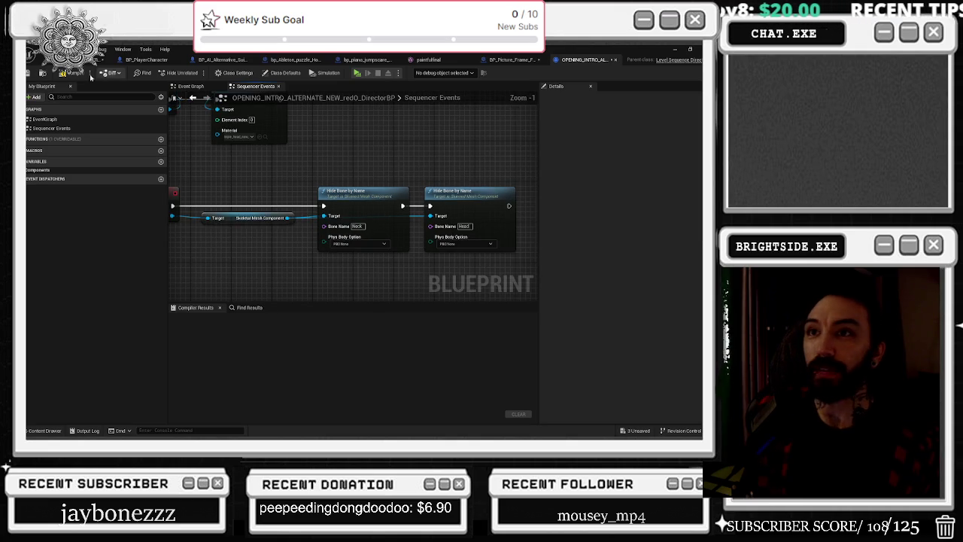
click(73, 73)
click(190, 86)
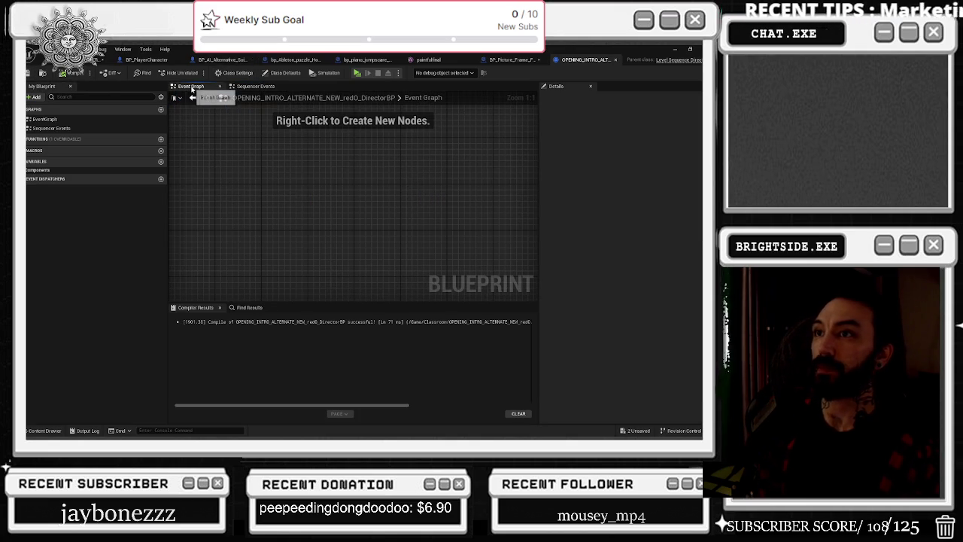
click(75, 60)
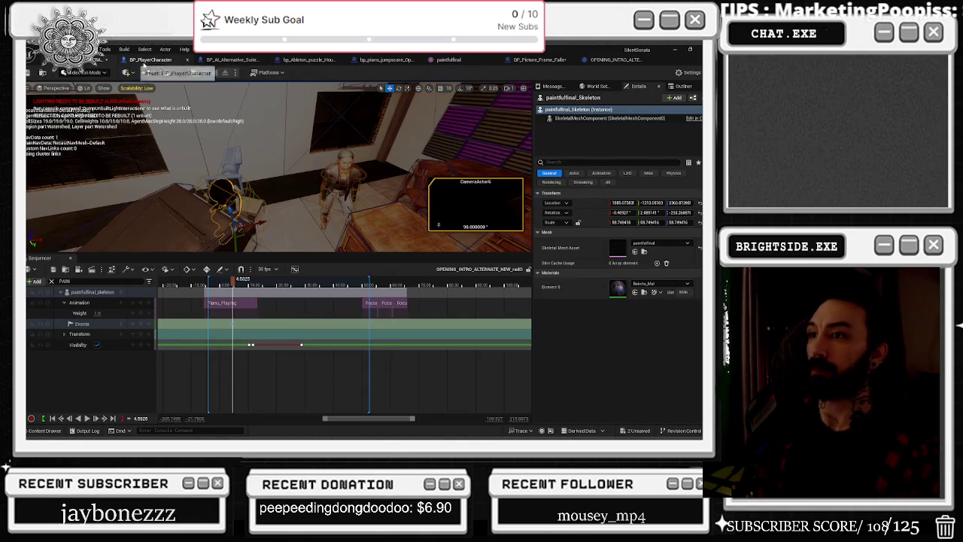
- Rewind the sequence to before zero and play a preview of the skeleton at the piano
drag(233, 280, 223, 325)
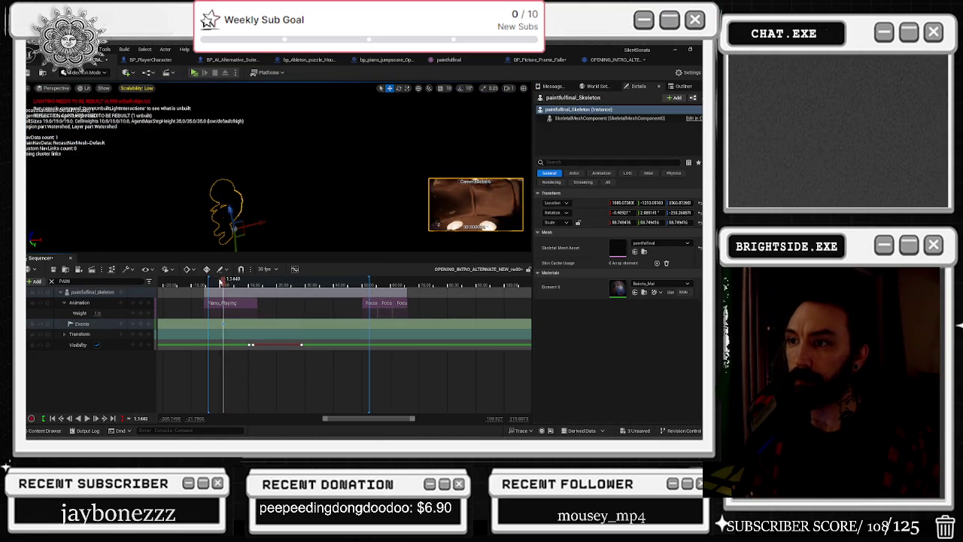
drag(223, 280, 212, 281)
key(space)
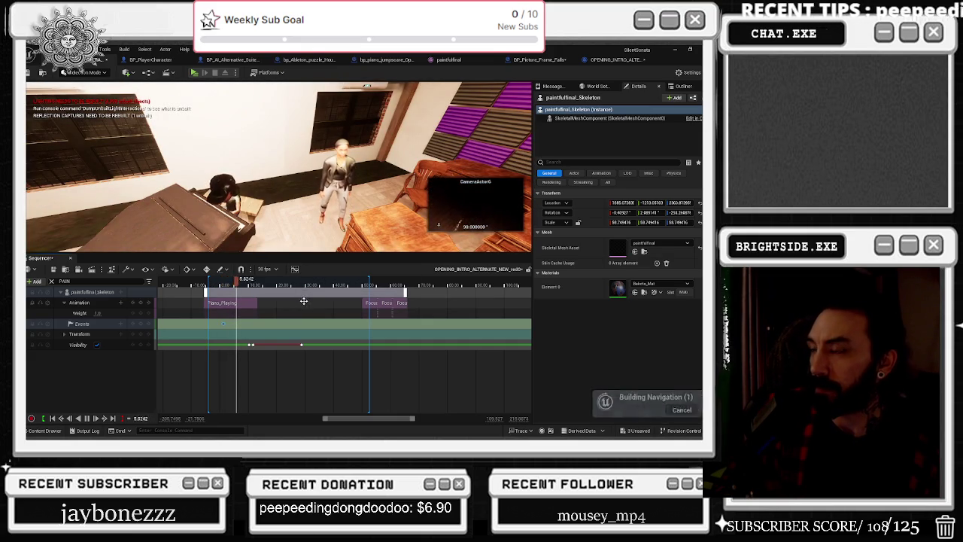
key(space)
- Save all unsaved packages, including the Demonstration_OPERA_MAIN map, with the sequence rewound to its start
click(638, 431)
click(435, 347)
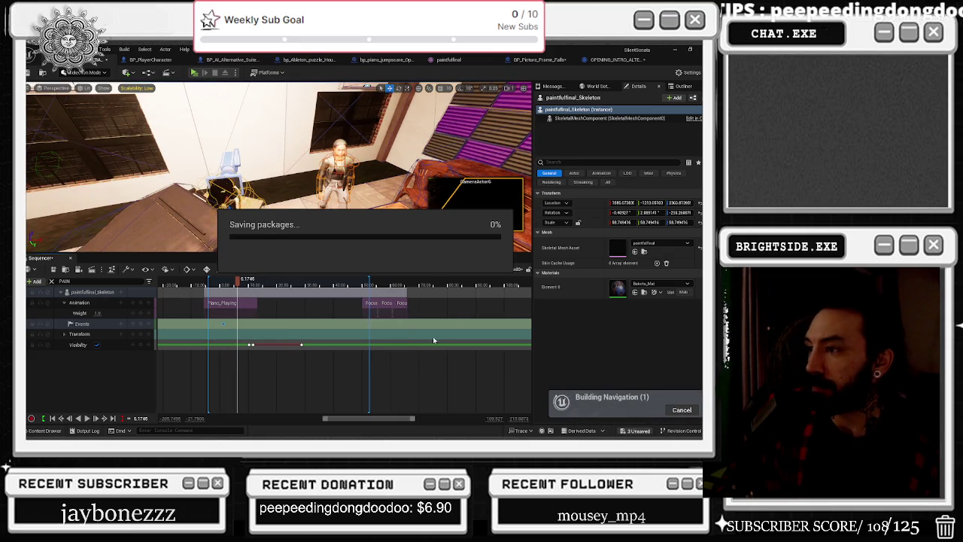
click(51, 418)
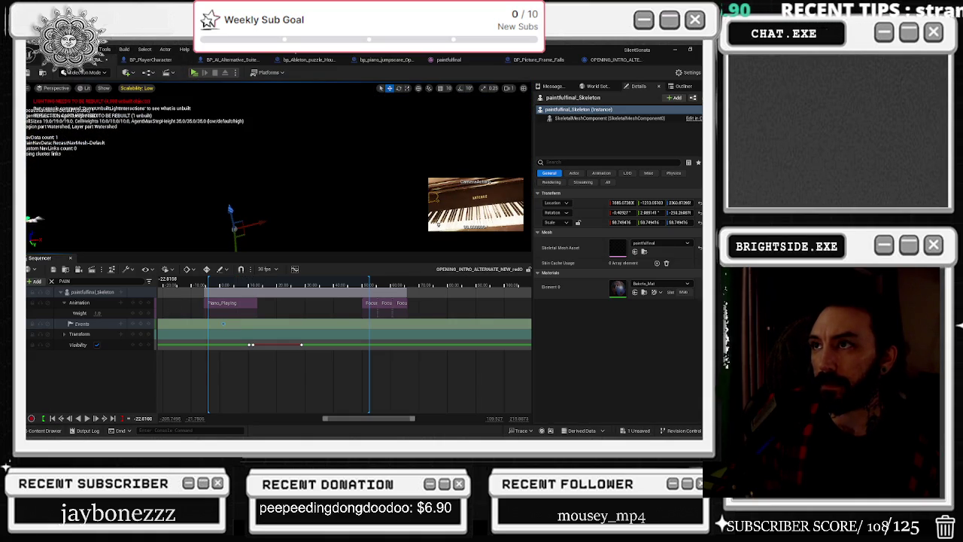
click(643, 431)
click(439, 345)
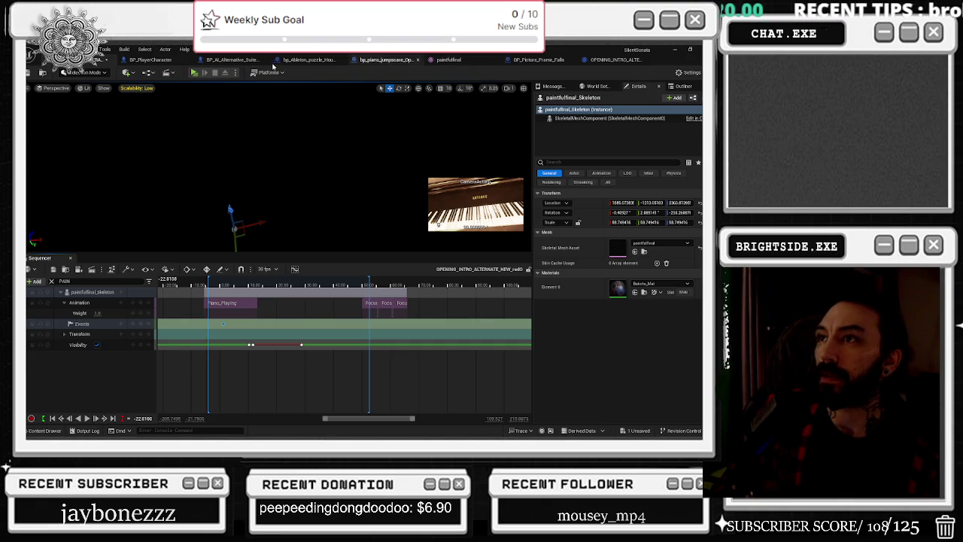
click(172, 62)
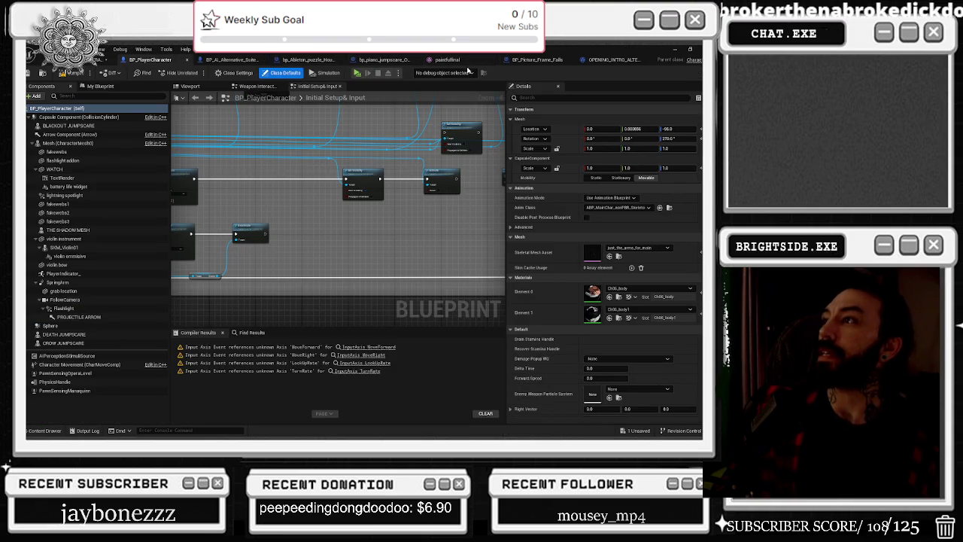
click(95, 62)
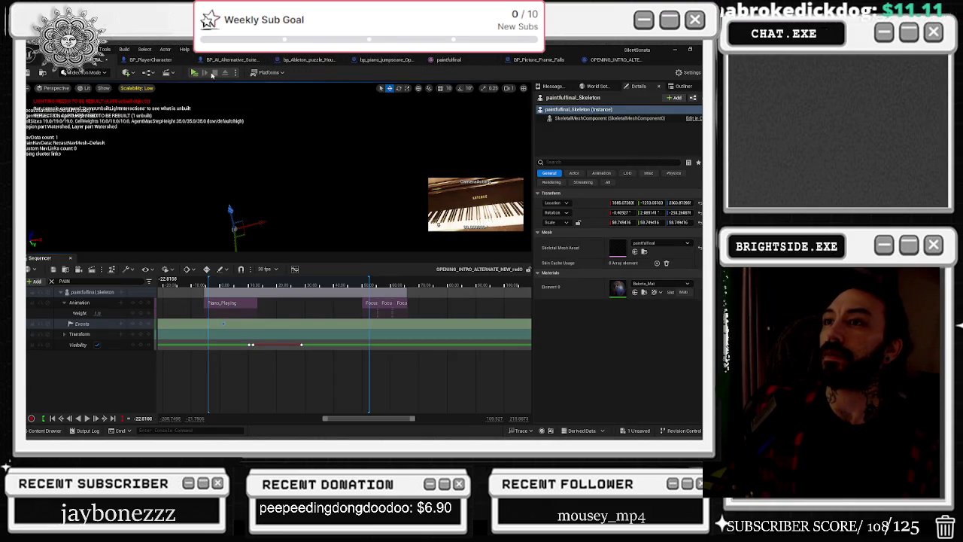
- Open the level blueprint and select the OPENING_INTRO level sequence in the Classroom folder
click(148, 73)
click(178, 137)
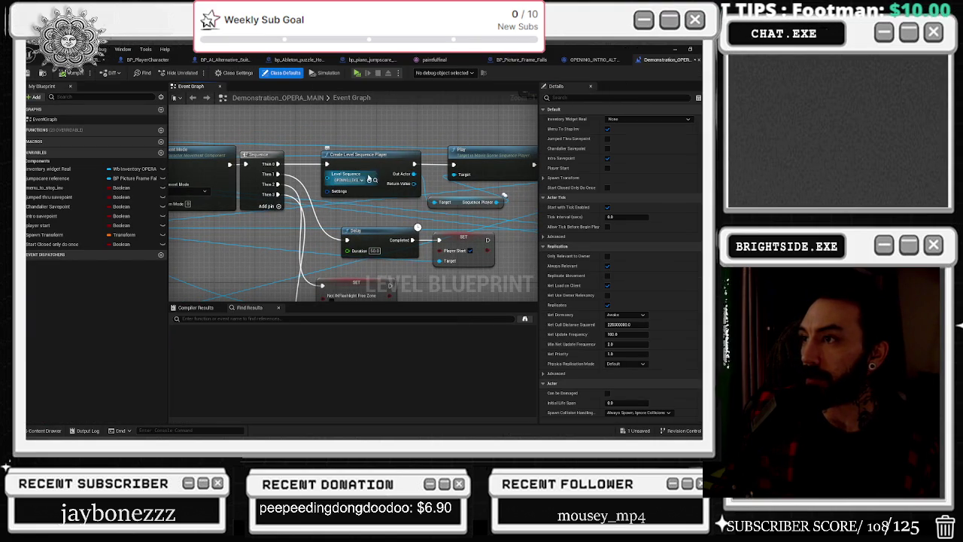
click(376, 182)
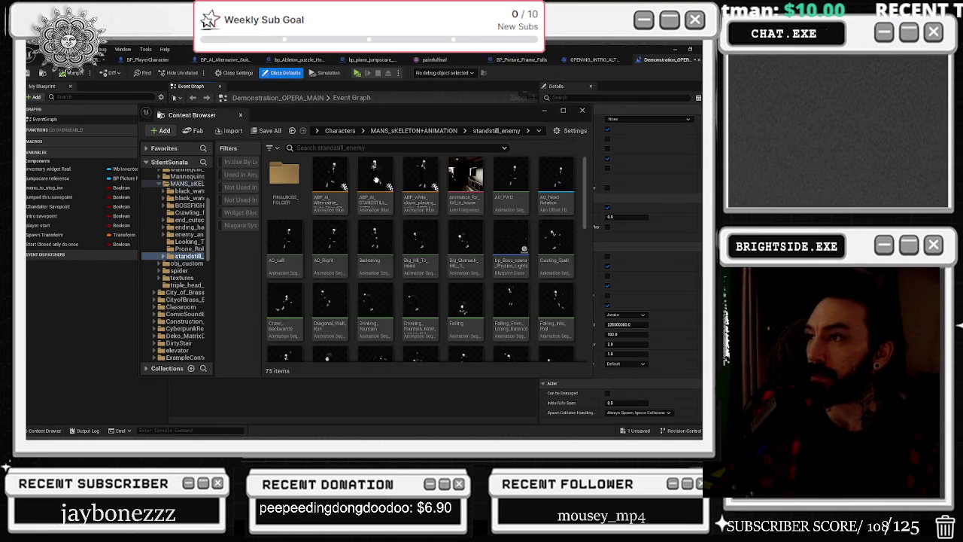
click(379, 316)
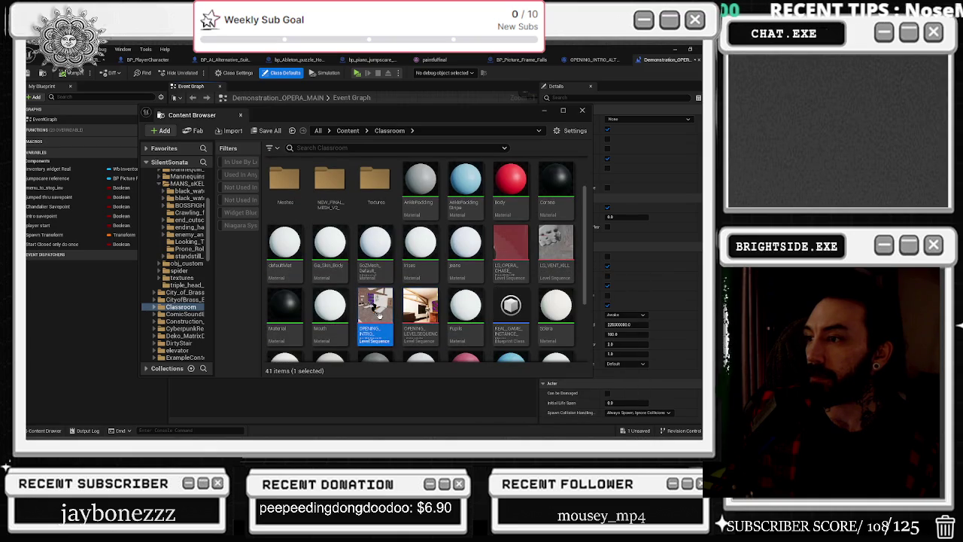
click(543, 110)
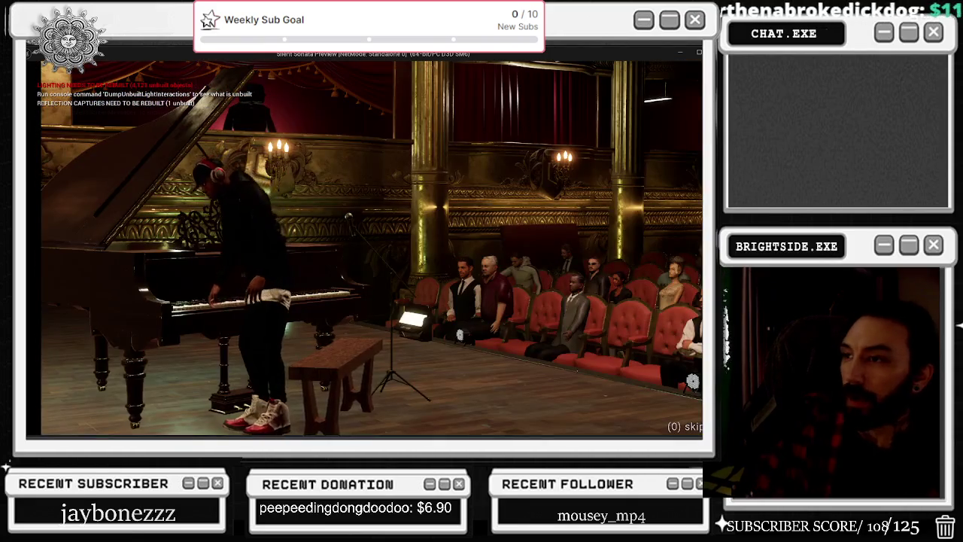
- Watch the standalone intro preview up to the pianist scene, then exit it with Escape
key(Escape)
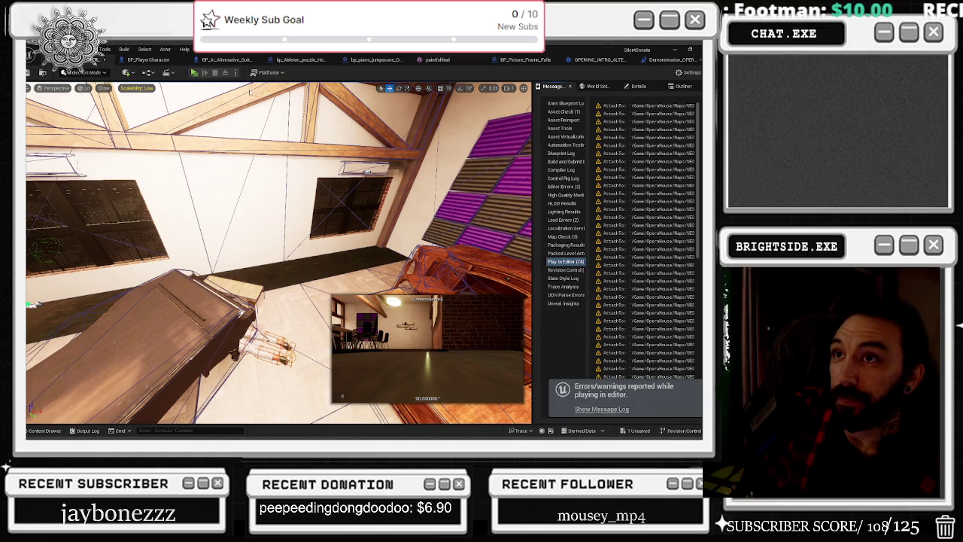
- Check the BP_PlayerCharacter, AI alternative and Ableton puzzle blueprints, then return to the level
click(150, 59)
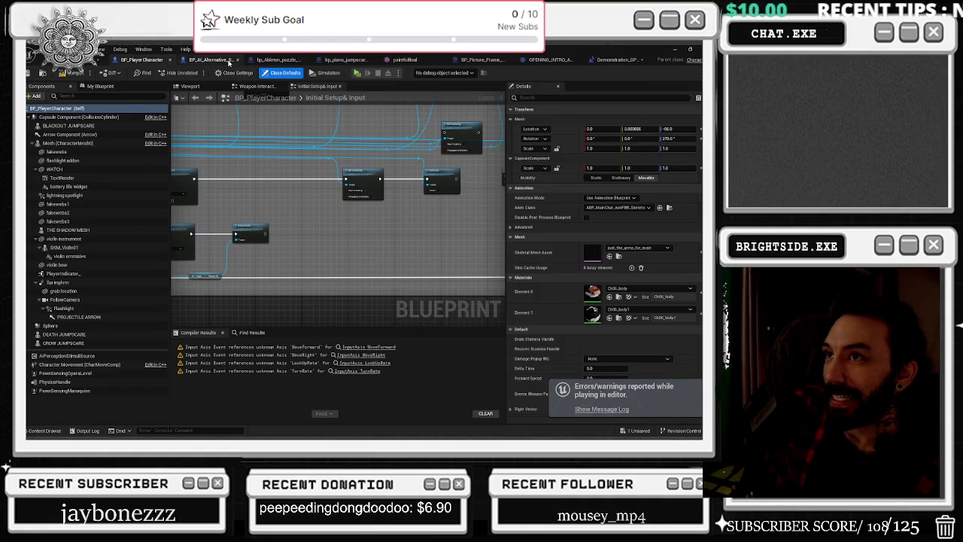
click(229, 62)
click(273, 62)
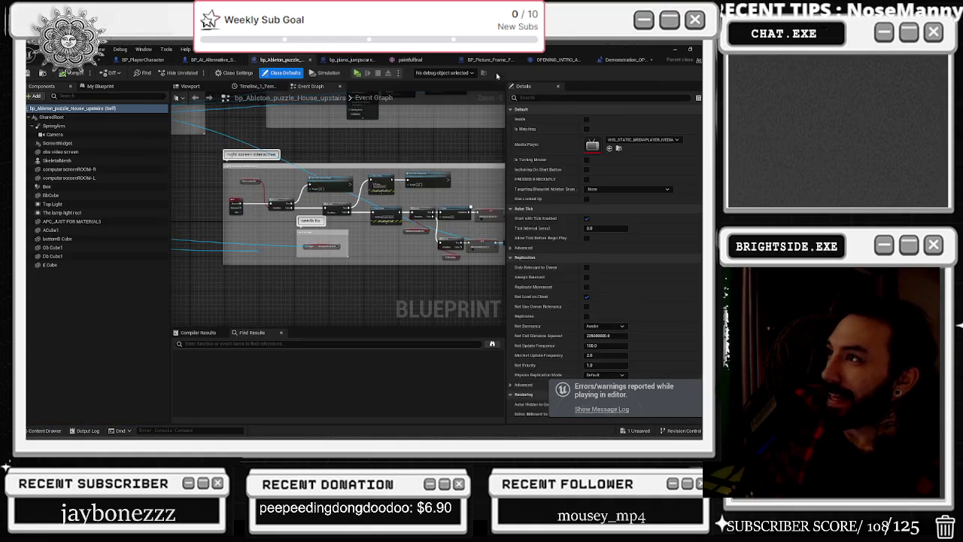
click(95, 60)
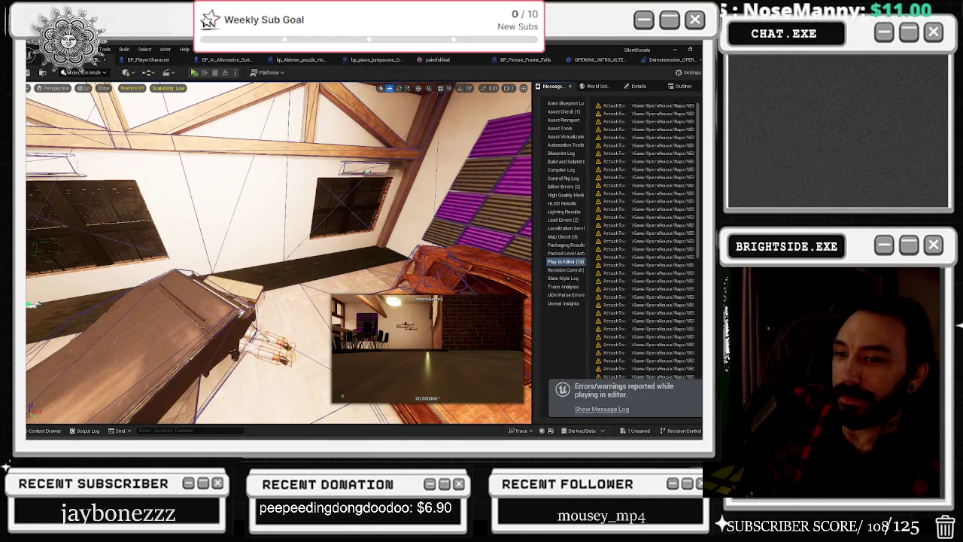
- Open the opening intro sequence from the Classroom folder and scrub to about 12.5 seconds
click(30, 430)
scroll(443, 349, down, 2)
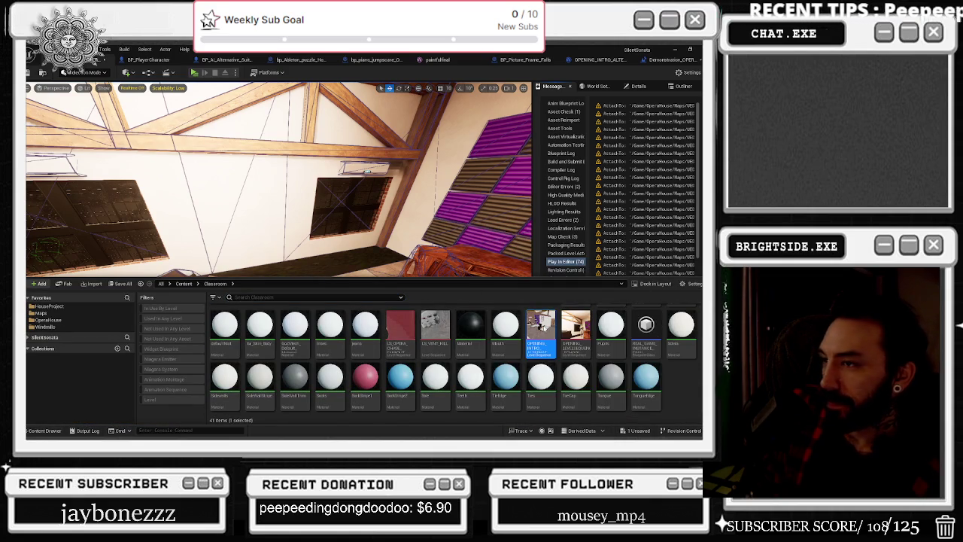
double_click(540, 324)
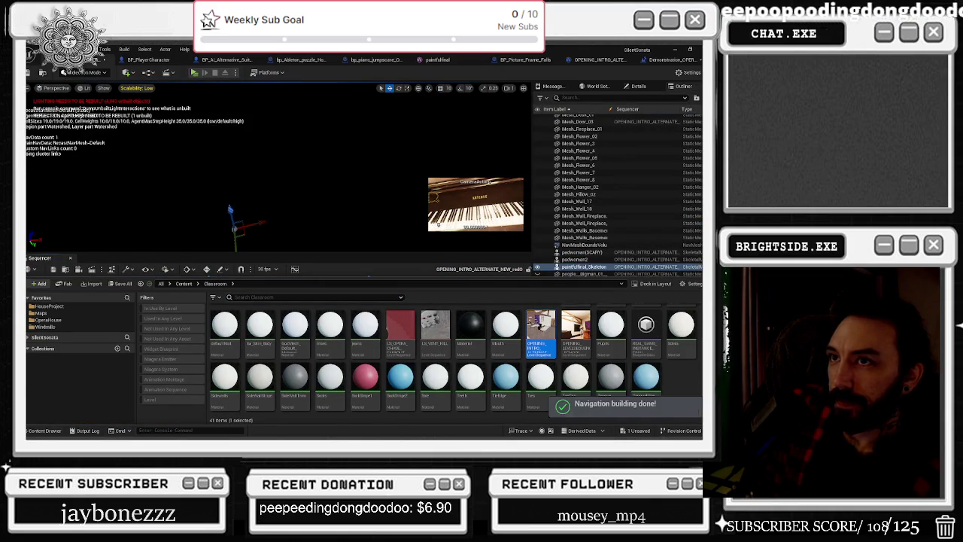
click(301, 211)
click(259, 281)
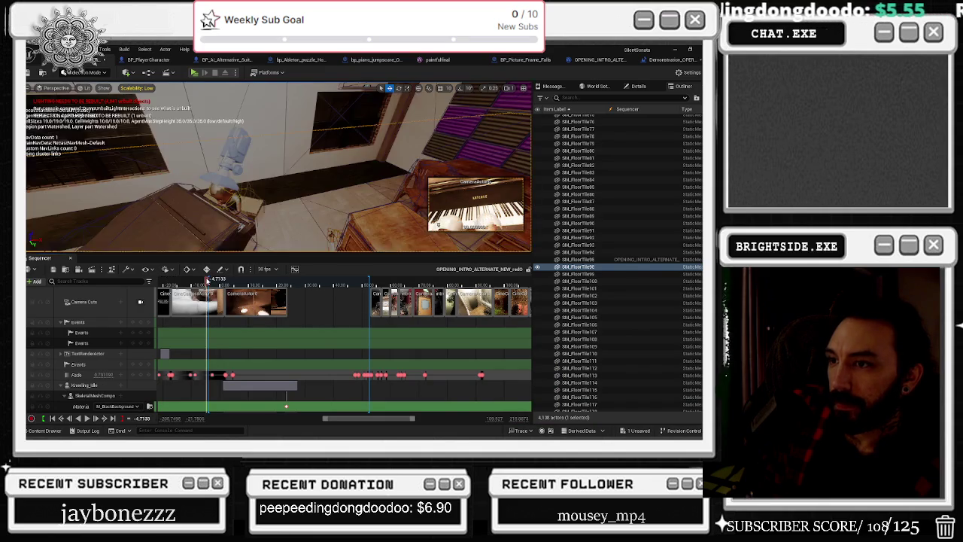
drag(259, 281, 252, 280)
- Select the_hat_and_headphones, rewind to about -1.8 before the start, and key its visibility off
scroll(222, 379, down, 5)
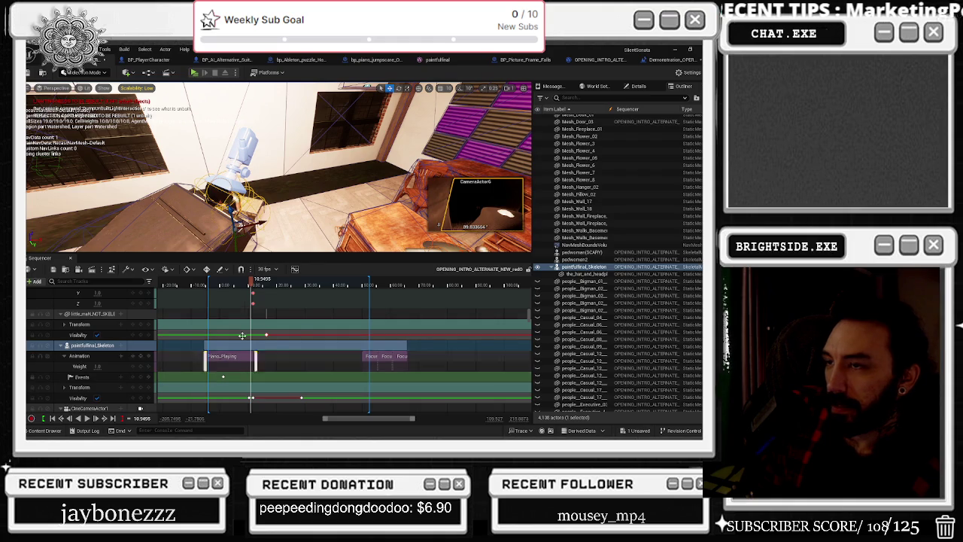
click(583, 273)
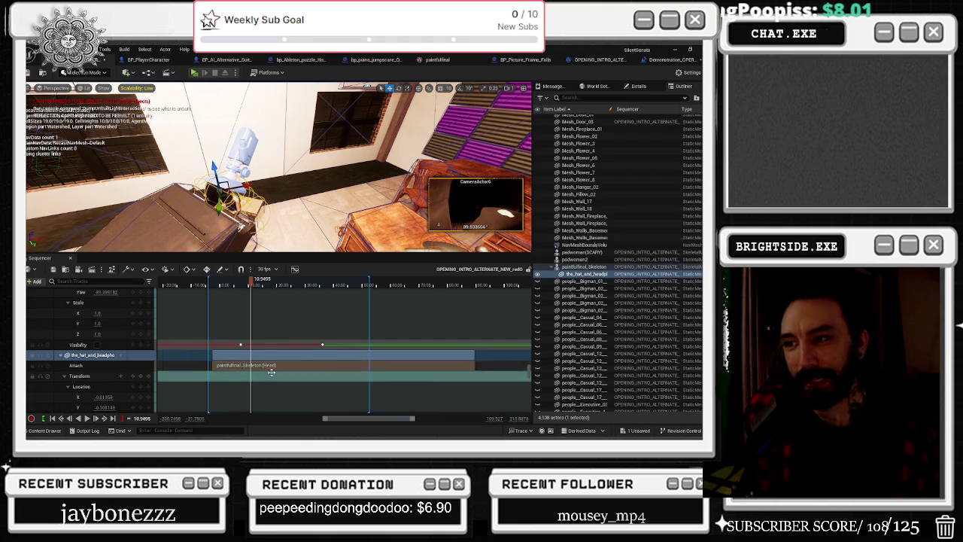
scroll(260, 357, up, 2)
scroll(259, 358, left, 3)
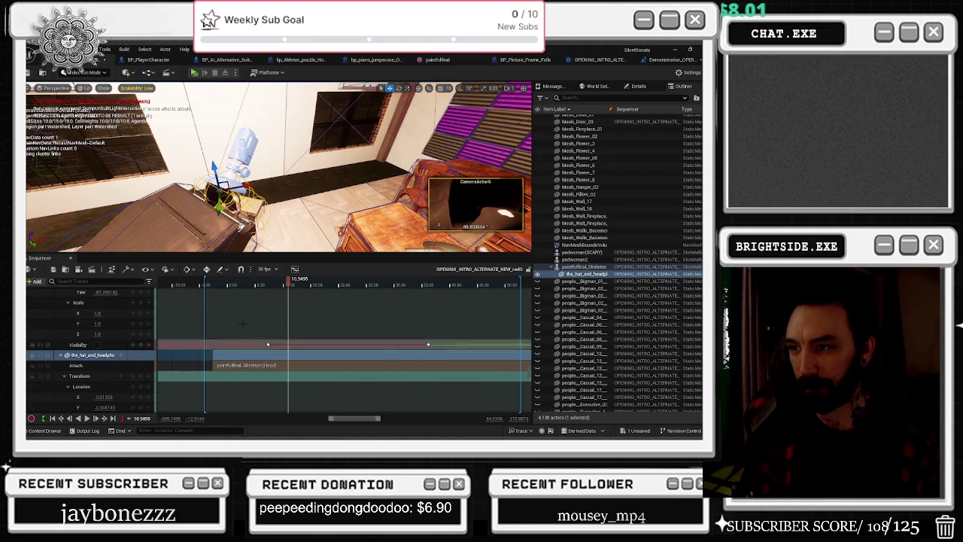
drag(235, 283, 216, 283)
scroll(287, 379, down, 8)
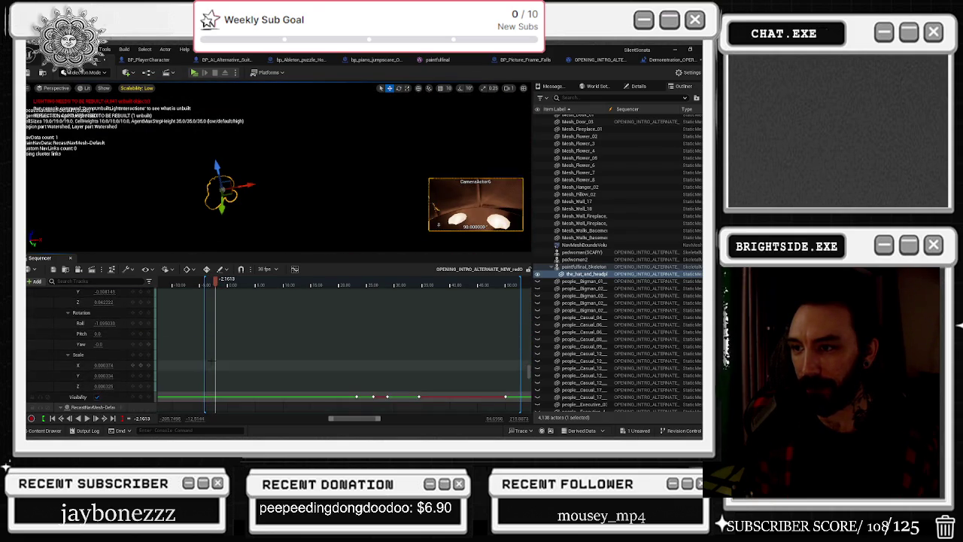
click(96, 397)
- Play and scrub the opening of the sequence to check the hidden hat and headphones
key(space)
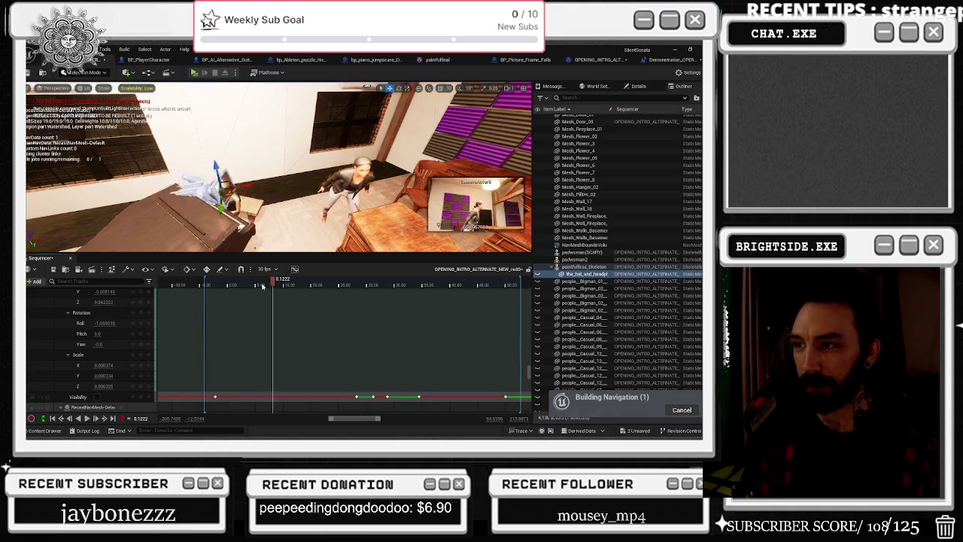
click(165, 282)
scroll(224, 296, down, 5)
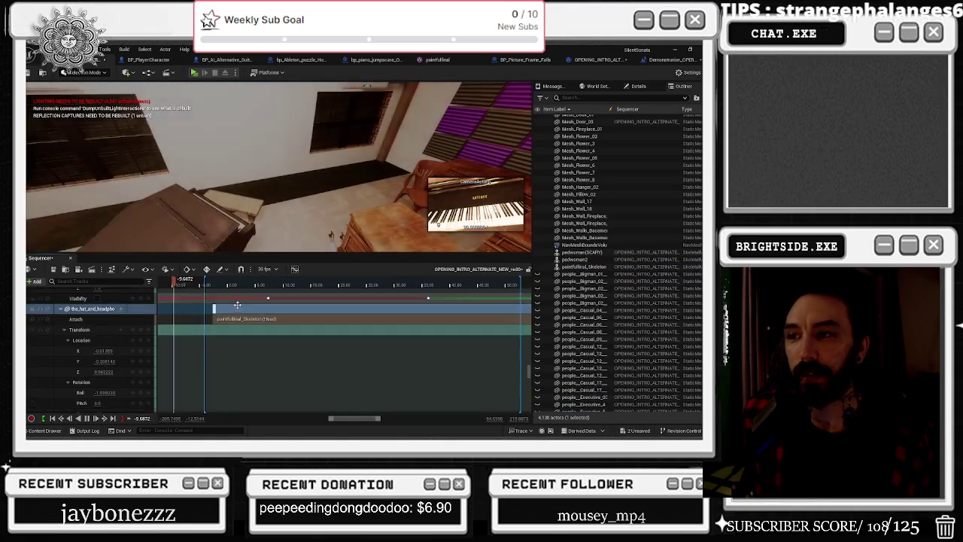
click(209, 283)
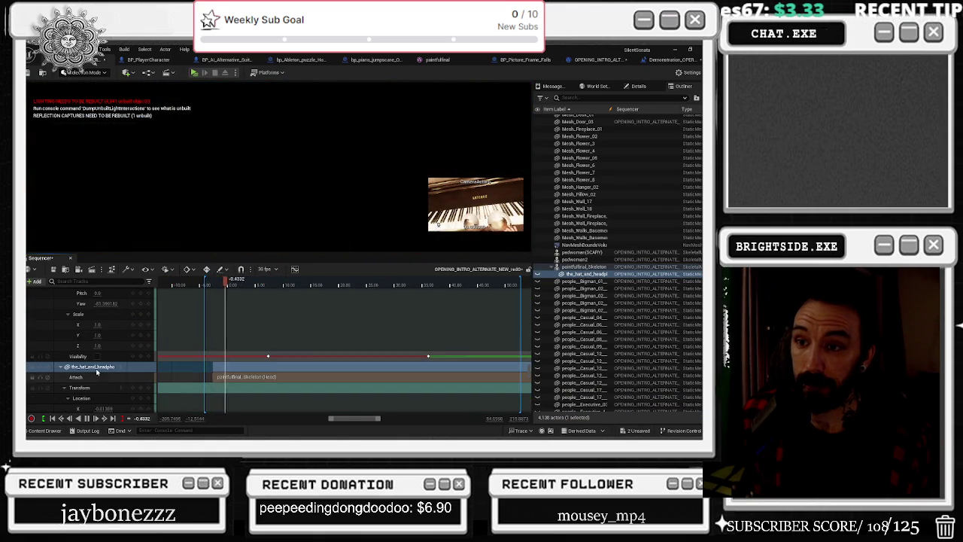
scroll(96, 372, down, 3)
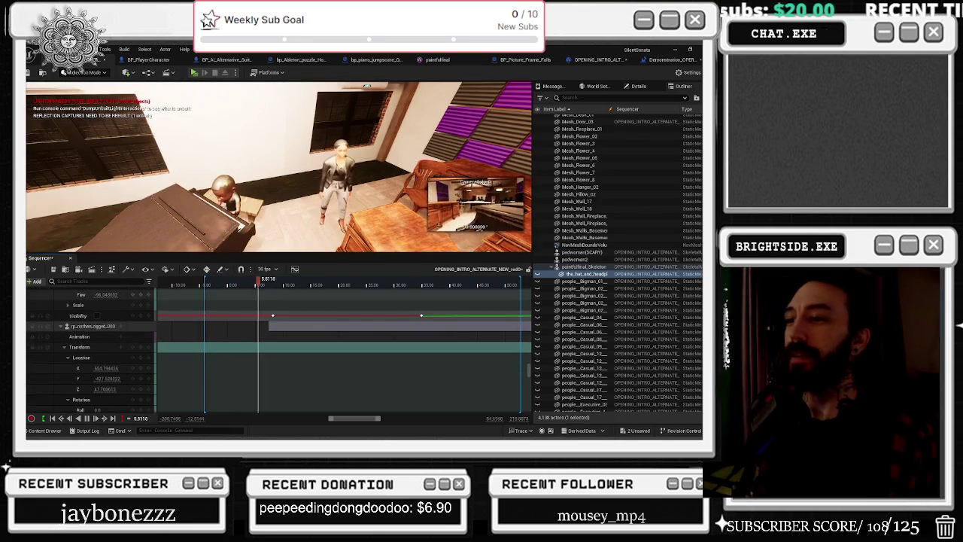
mouse_move(248, 283)
mouse_down()
mouse_move(232, 310)
mouse_move(244, 315)
mouse_move(165, 323)
mouse_up()
scroll(193, 336, left, 3)
mouse_move(240, 283)
mouse_down()
mouse_move(379, 283)
mouse_move(356, 285)
mouse_up()
scroll(279, 346, up, 3)
scroll(368, 346, down, 3)
- Lengthen the skeleton's Piano_Playing section to about 29 seconds and preview it
click(369, 355)
drag(374, 366, 431, 366)
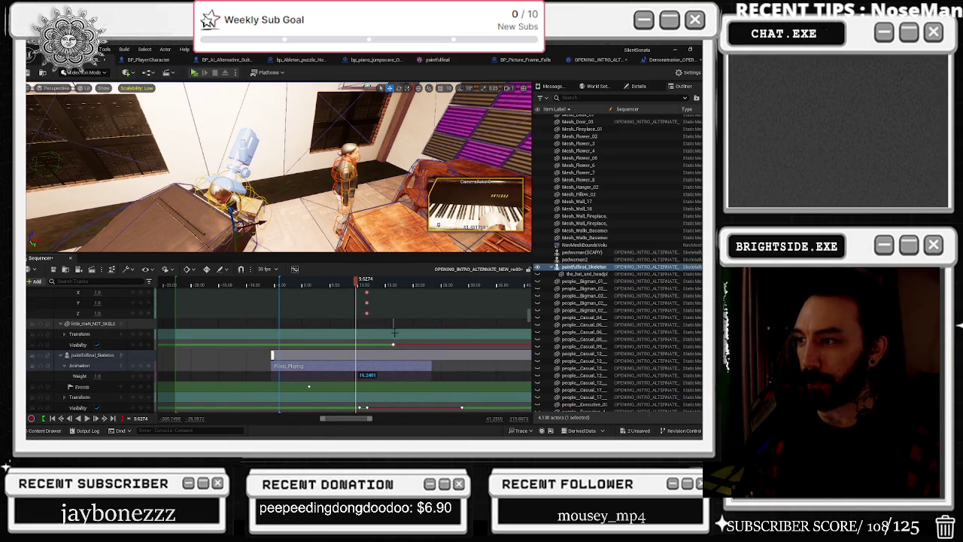
key(space)
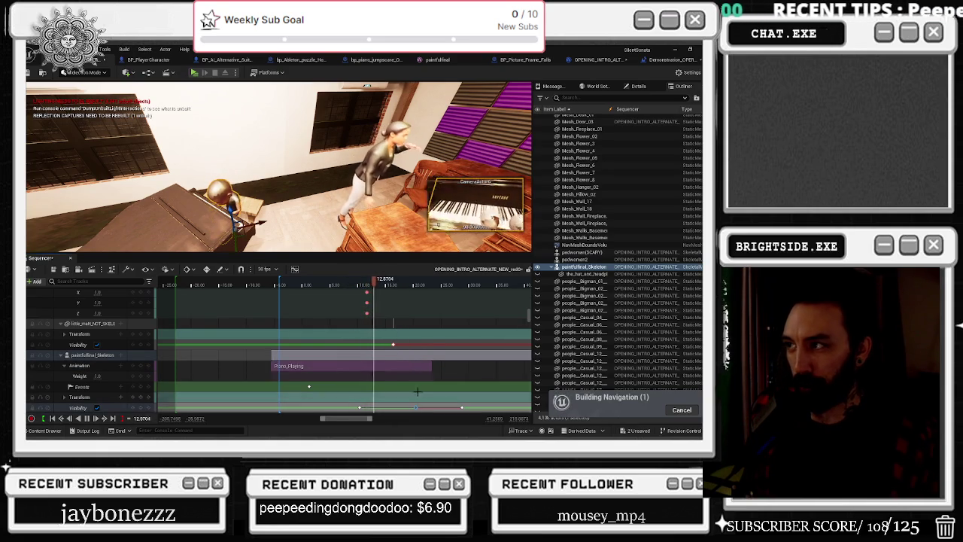
key(space)
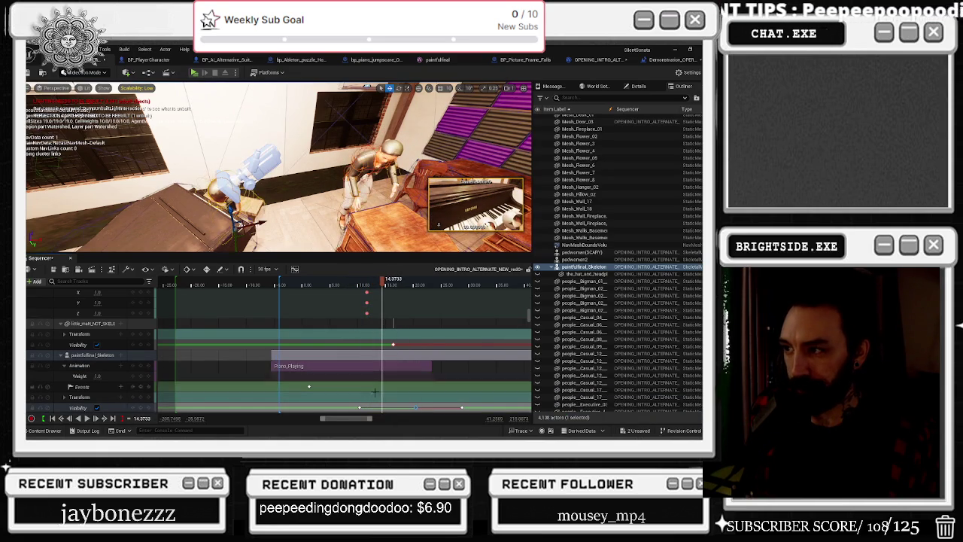
- Expand the skeleton's transform rows and replay the piano playing, stopping at about 17.3 seconds
click(98, 354)
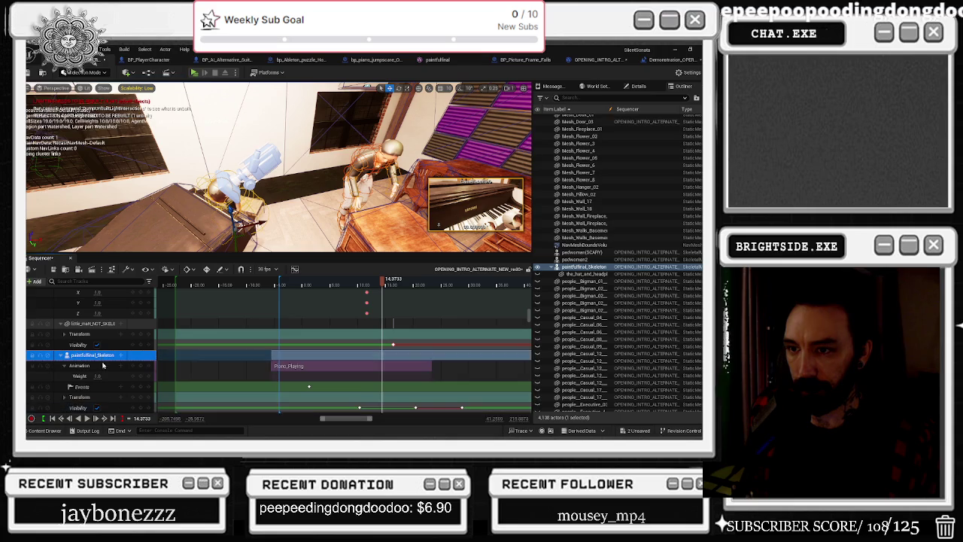
scroll(101, 385, down, 1)
click(71, 375)
scroll(82, 384, down, 2)
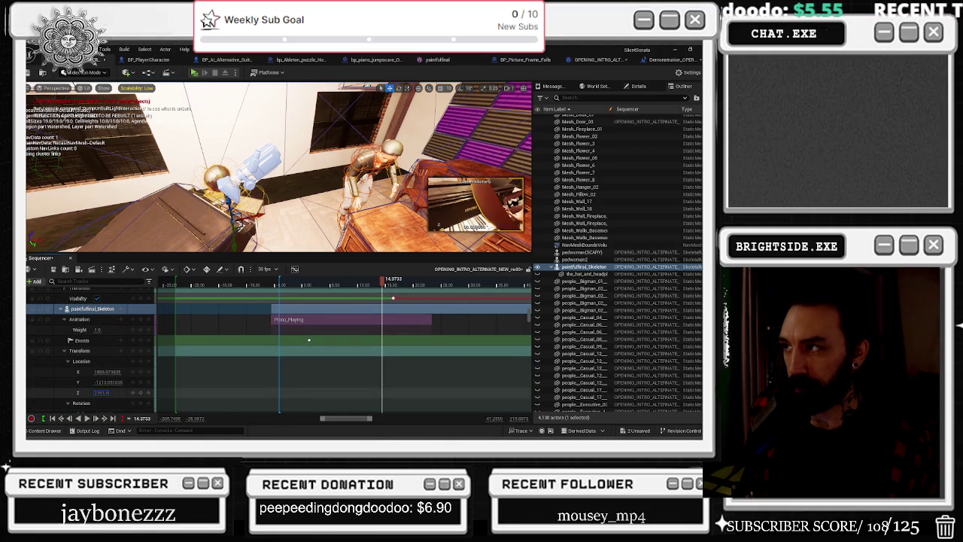
key(space)
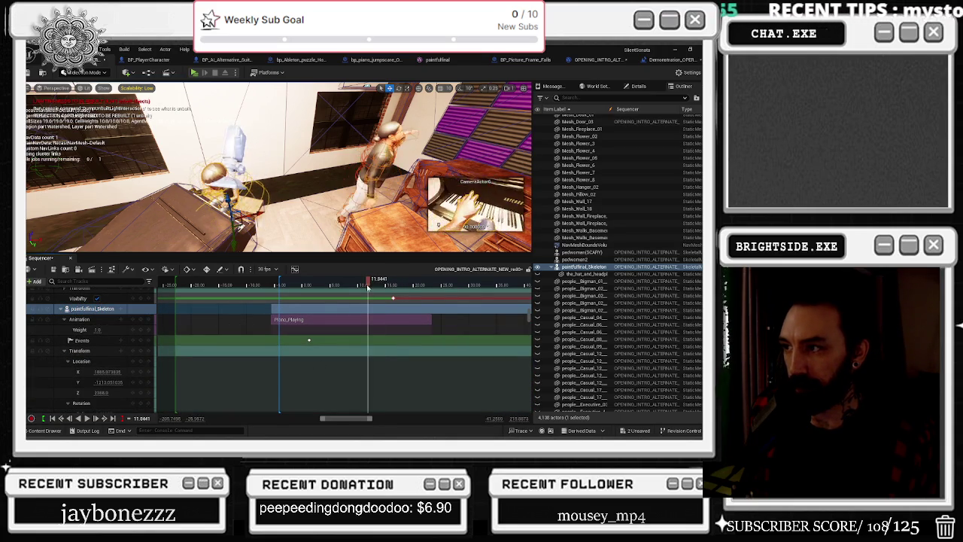
click(368, 286)
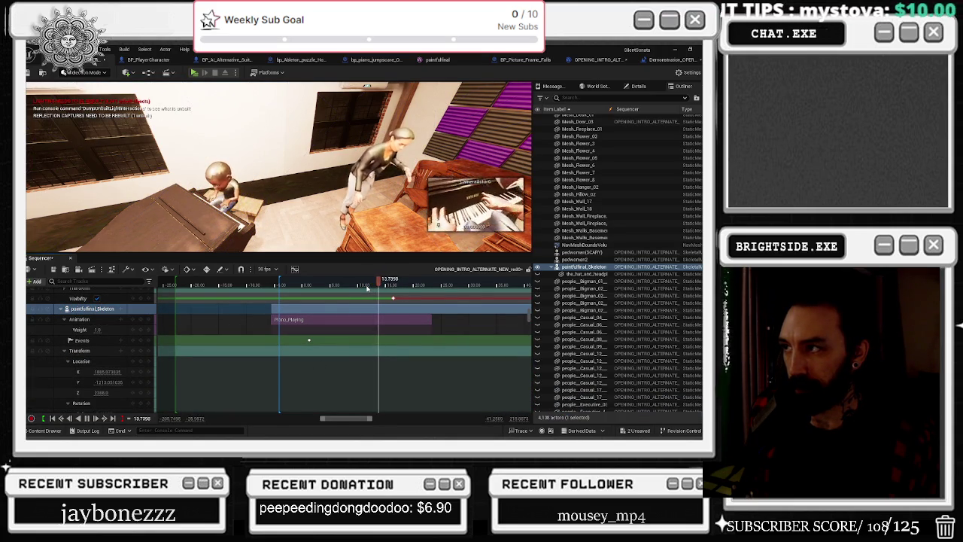
mouse_move(376, 321)
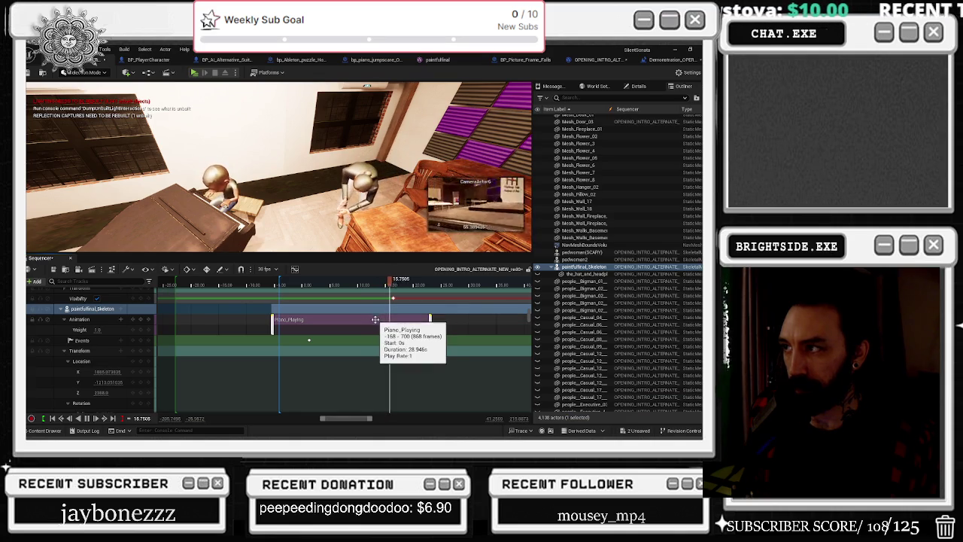
key(space)
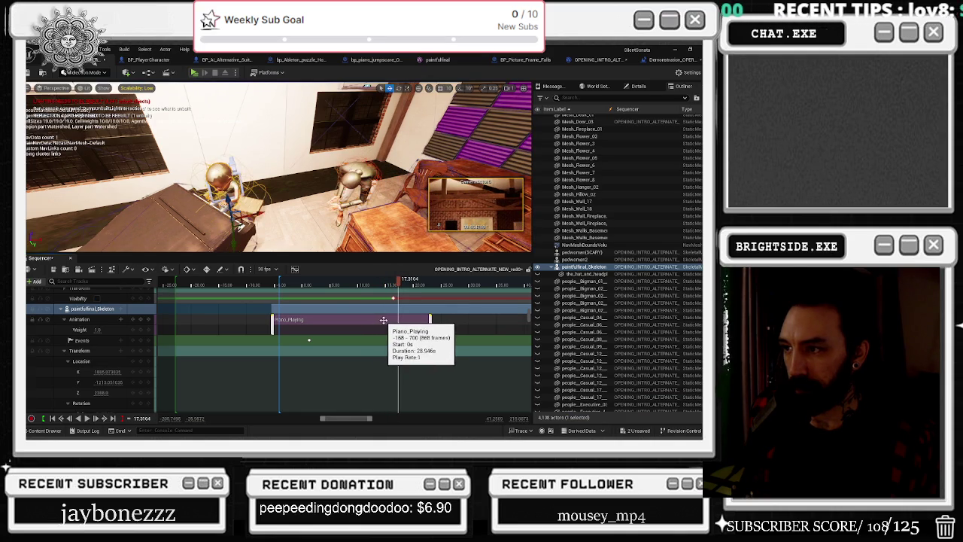
click(383, 321)
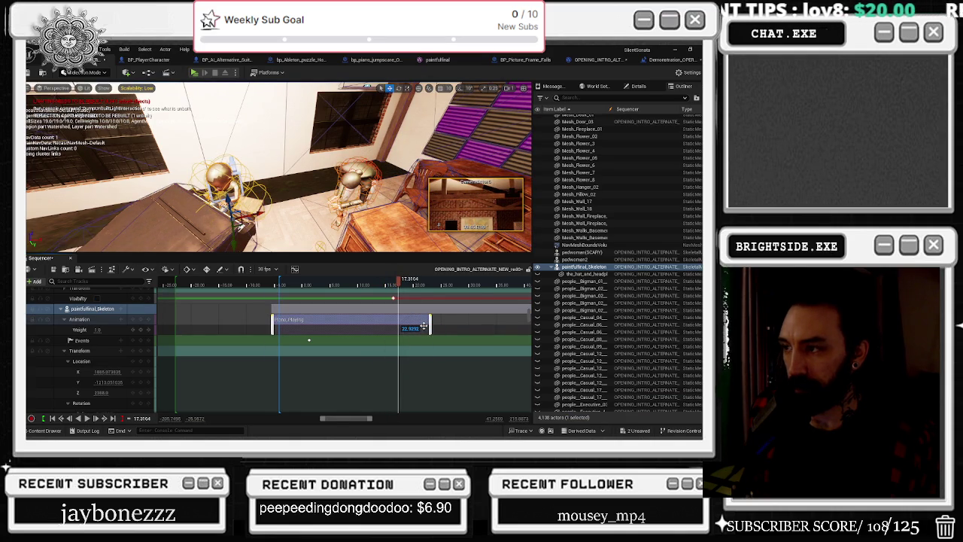
click(455, 60)
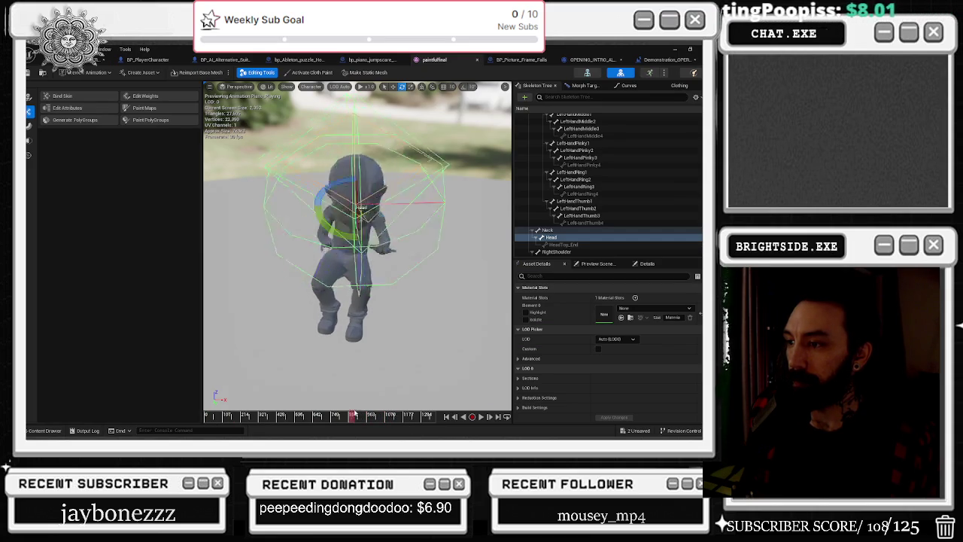
click(386, 418)
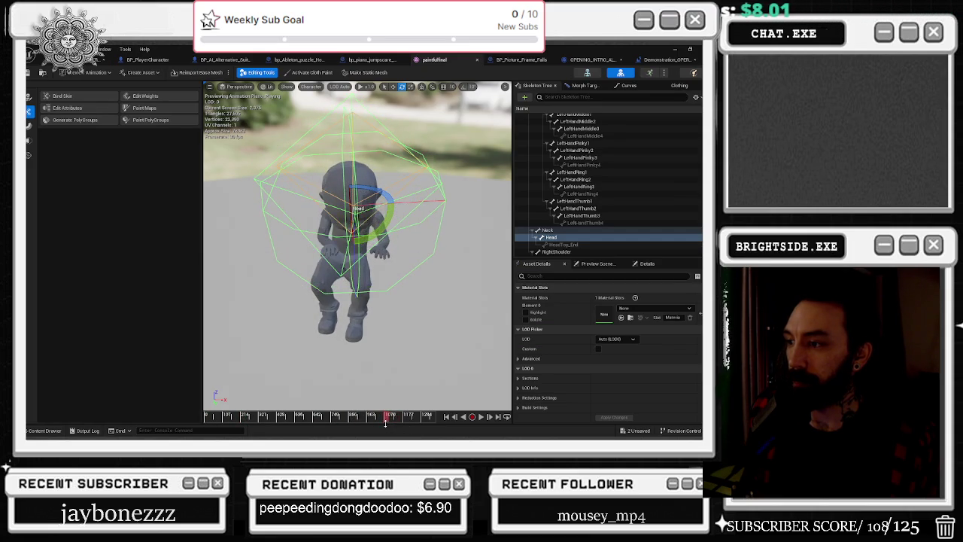
drag(386, 423, 389, 423)
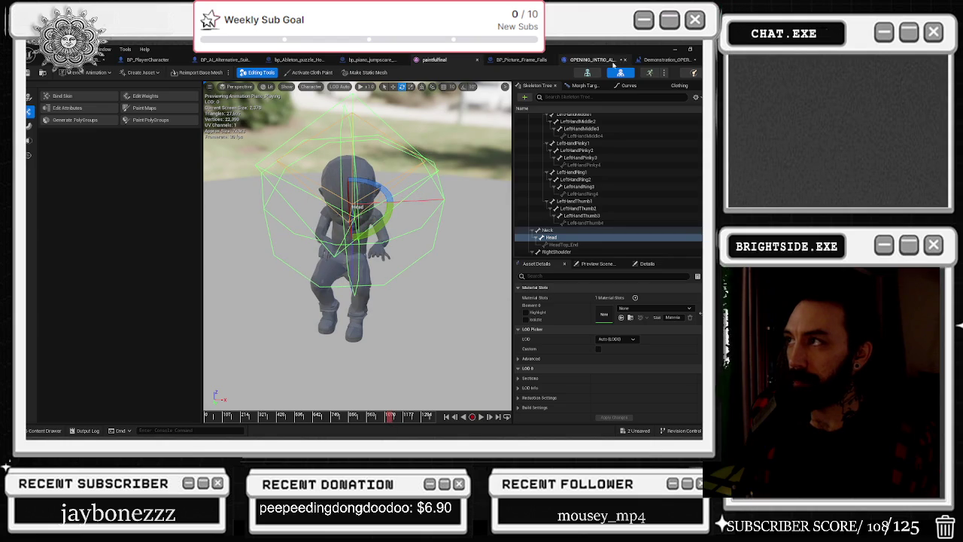
click(83, 59)
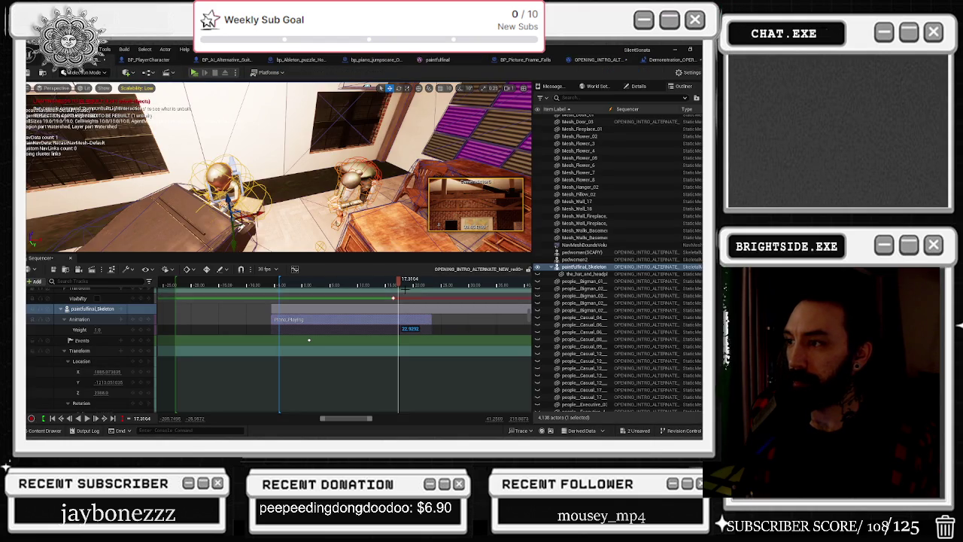
- Extend the Piano_Playing section further so it spans frames -155 to 986, about 38.5 seconds
click(356, 283)
click(351, 281)
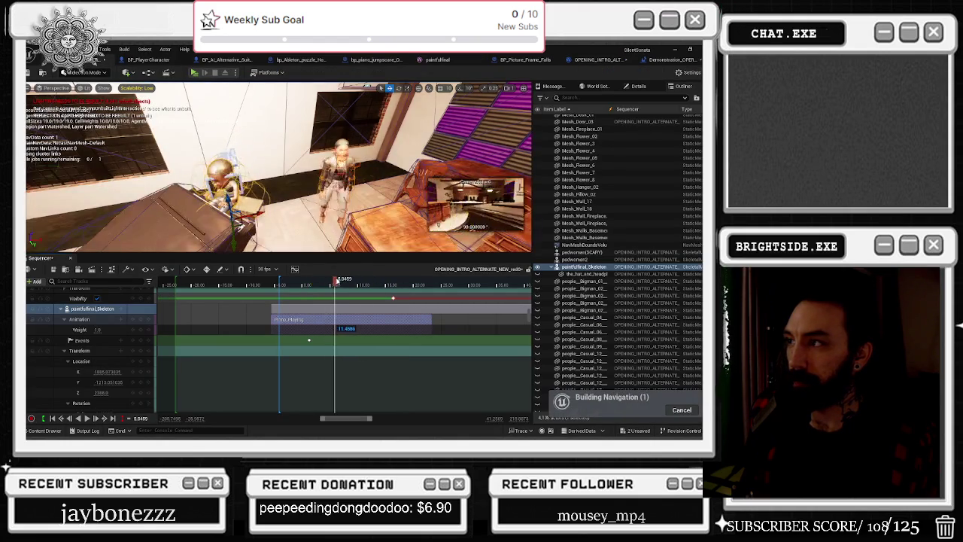
mouse_move(351, 281)
mouse_down()
mouse_move(390, 279)
mouse_move(301, 280)
mouse_move(421, 280)
mouse_up()
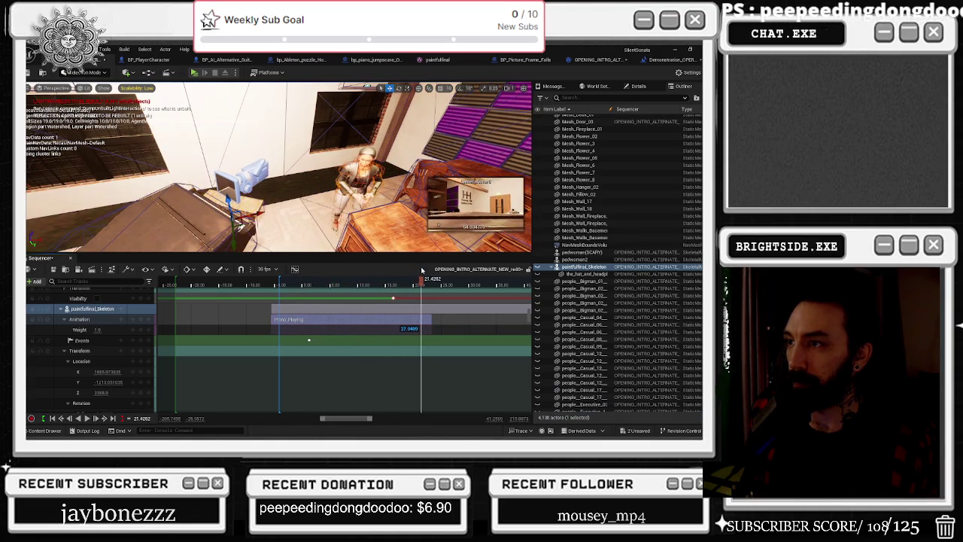
drag(430, 319, 432, 322)
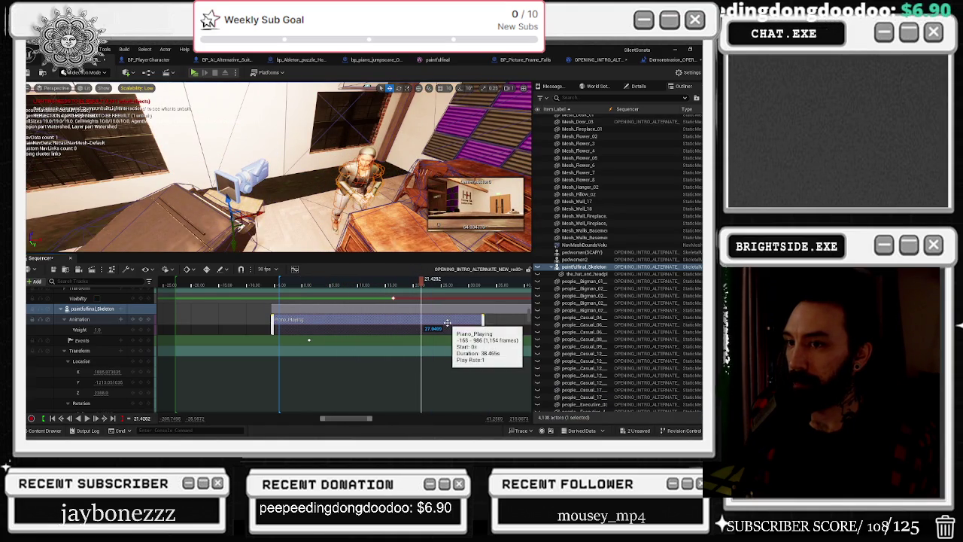
- Rewind the intro to its start and play it back past 11 seconds
scroll(444, 346, down, 4)
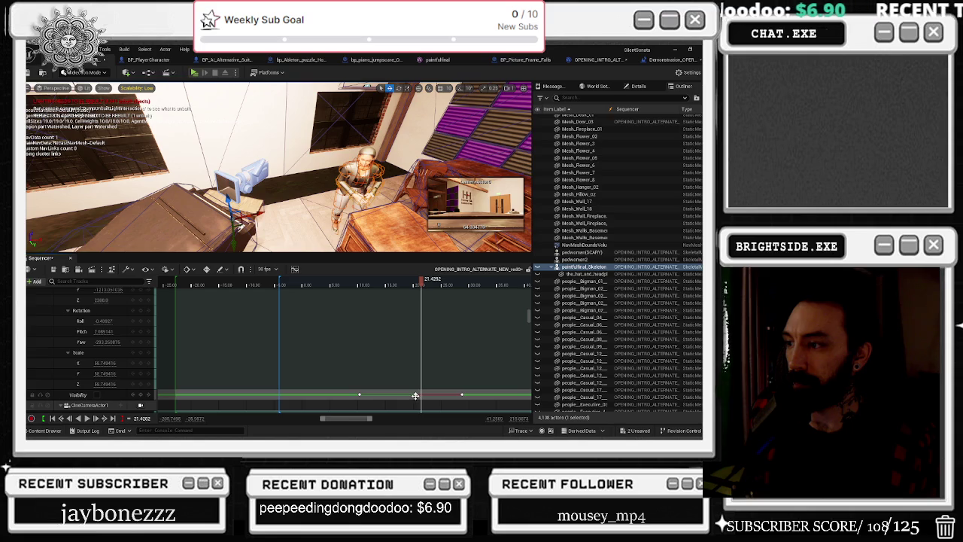
click(415, 396)
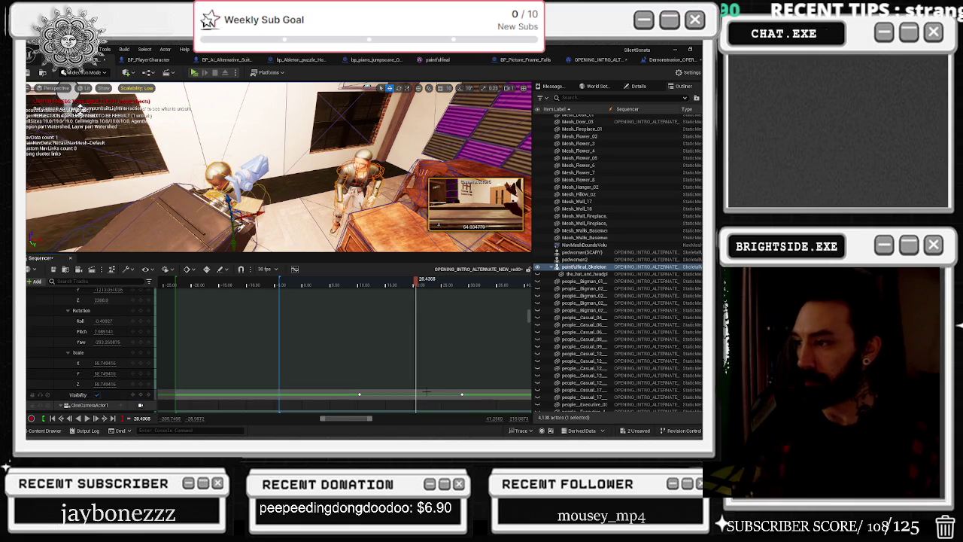
click(369, 300)
key(Up)
key(space)
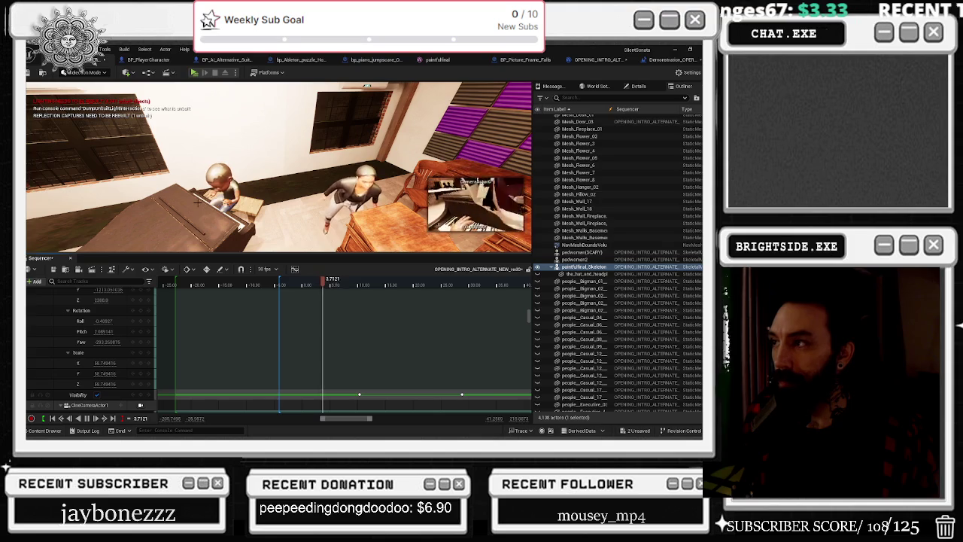
click(181, 281)
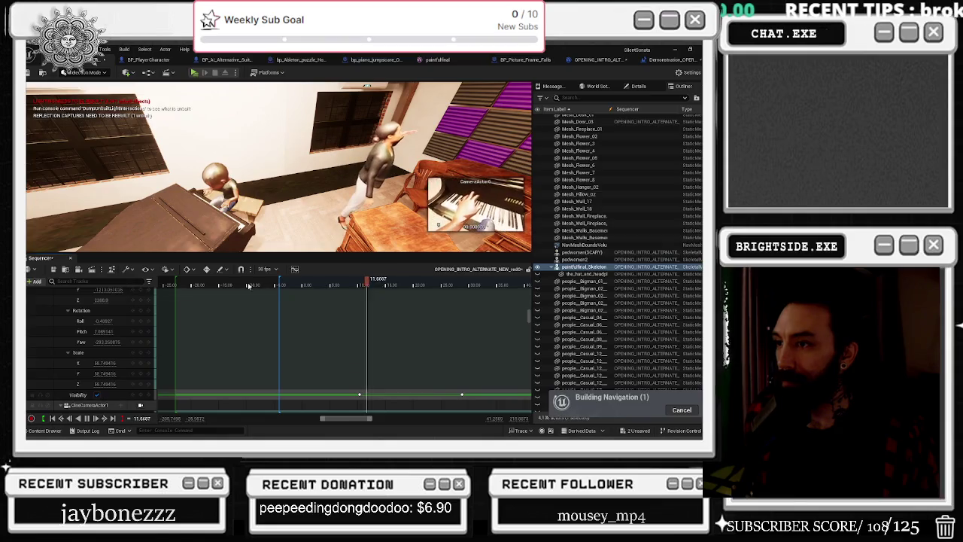
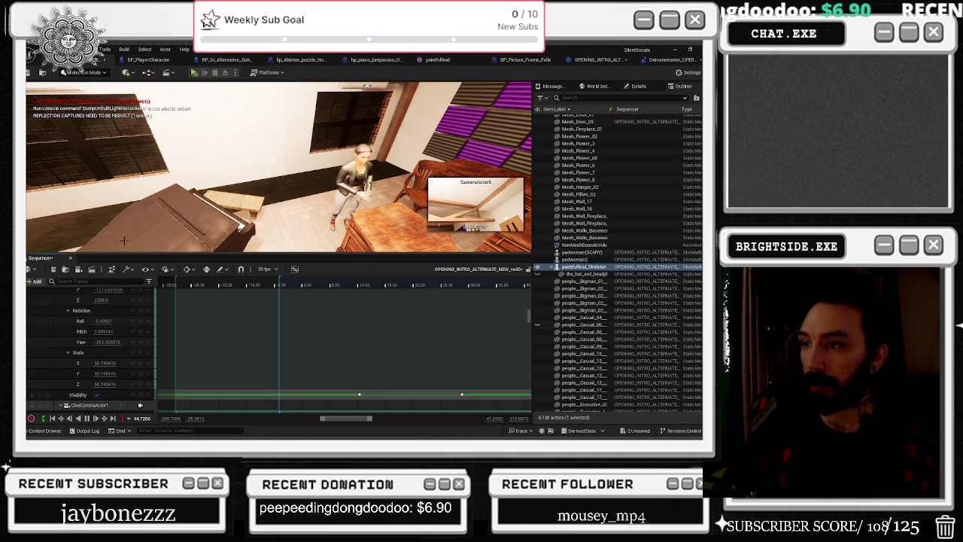
- Scrub the sequence back to about -2.1 and play it from there
mouse_move(272, 284)
mouse_down()
mouse_move(321, 293)
mouse_move(297, 295)
mouse_up()
key(space)
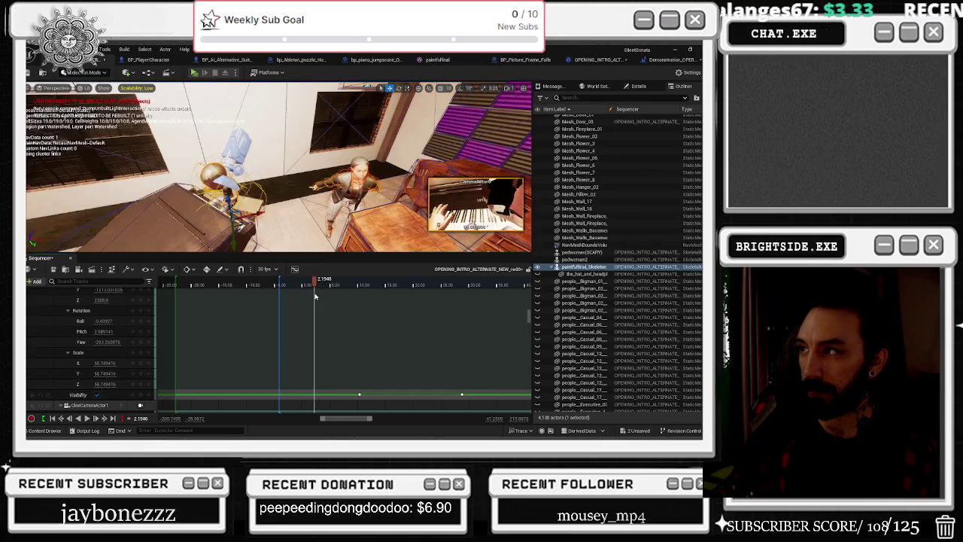
scroll(290, 368, down, 5)
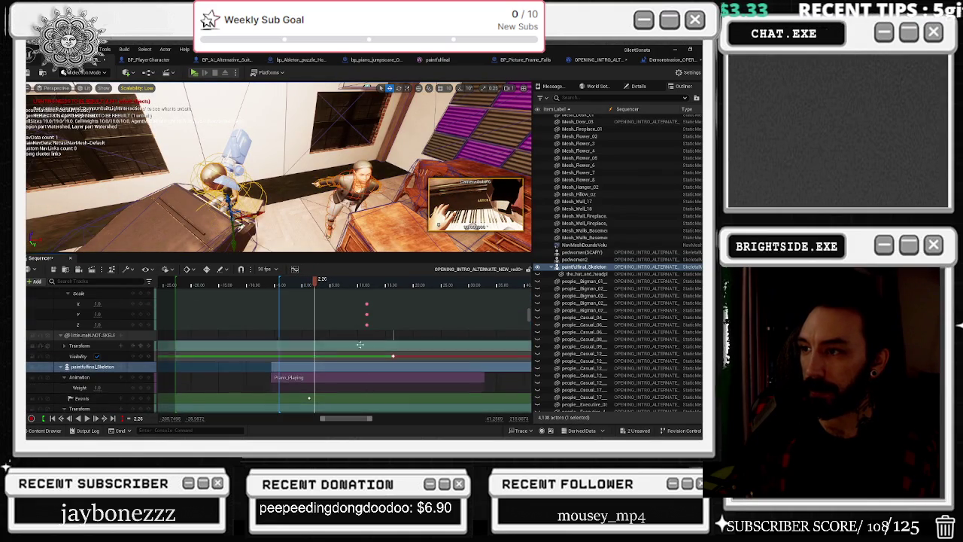
- Locate the Piano_Playing section's animation asset in the Content Browser
right_click(291, 379)
mouse_move(353, 169)
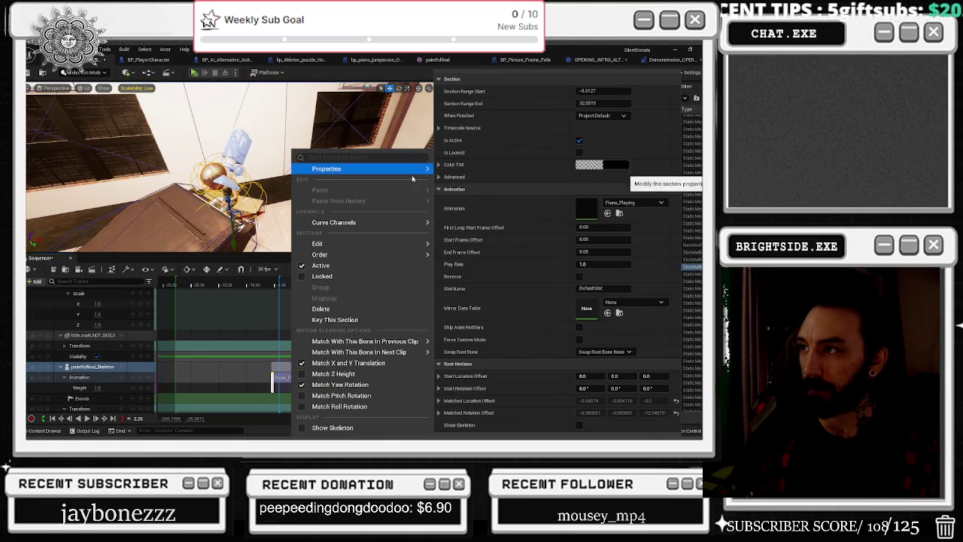
click(619, 213)
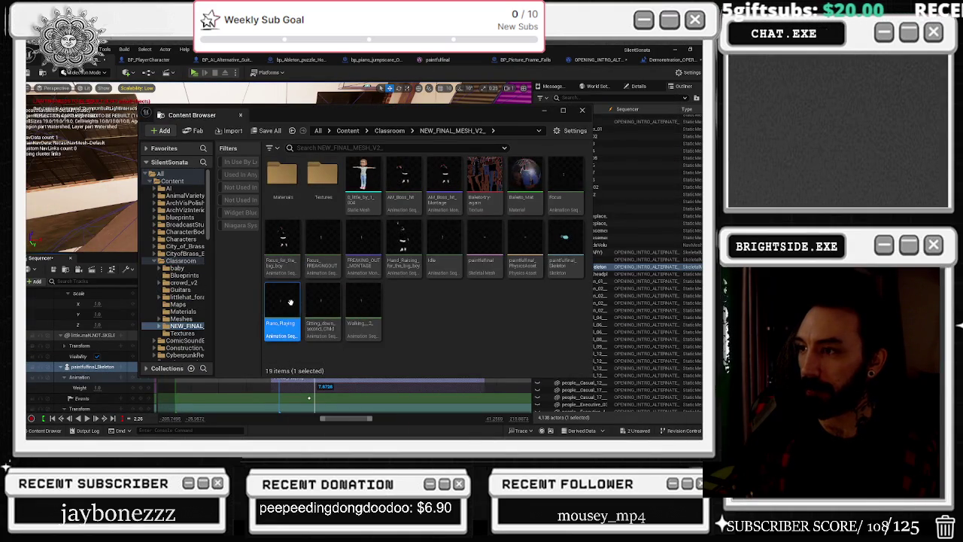
- Duplicate Piano_Playing as Piano_PLAYING_HIDE_HEAD and open the copy in the Animation editor
right_click(290, 312)
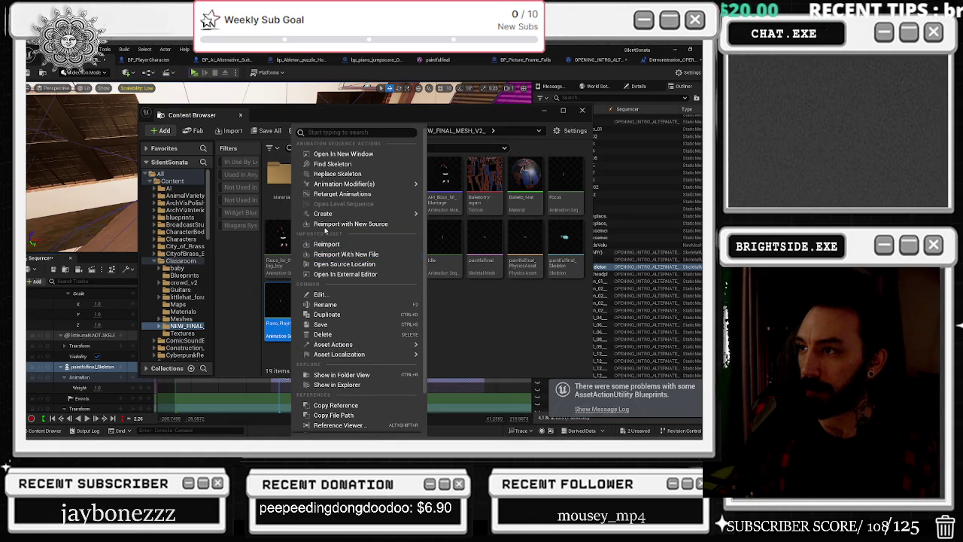
click(326, 314)
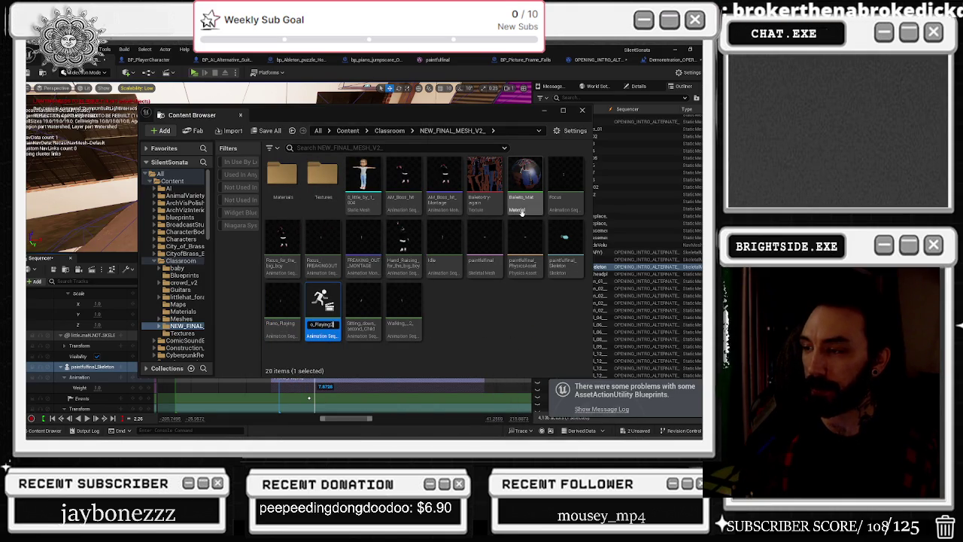
key(BackSpace)
key(BackSpace)
key(BackSpace)
text(_PLAYING_M)
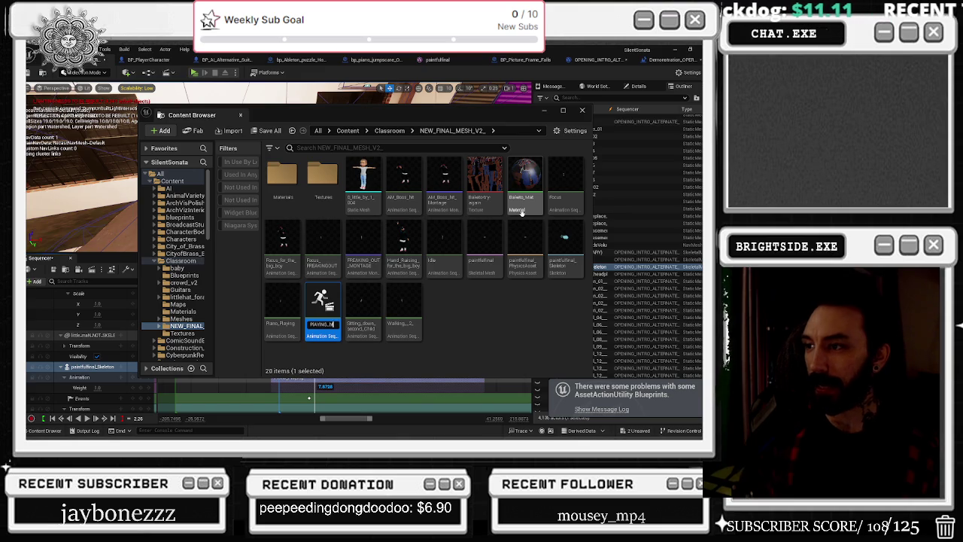
key(Return)
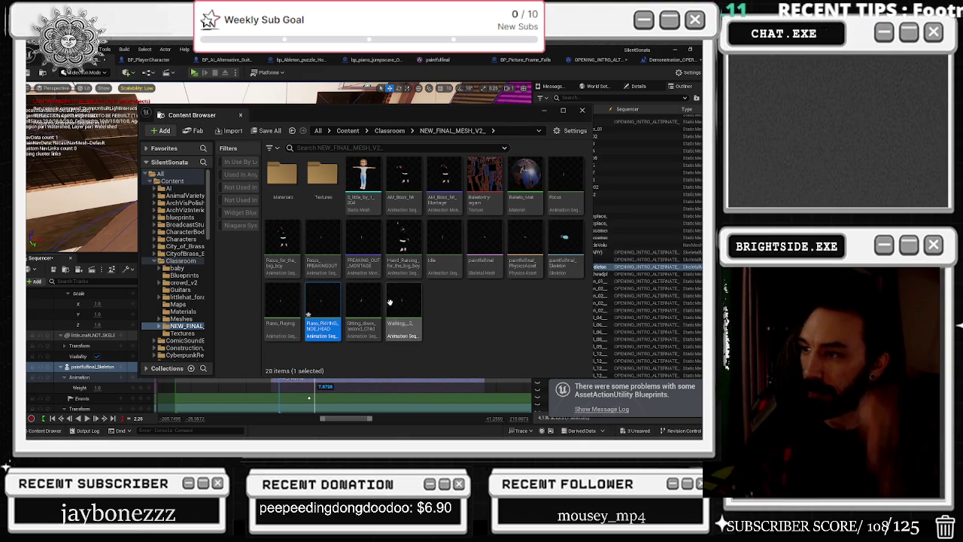
drag(322, 304, 337, 311)
double_click(337, 311)
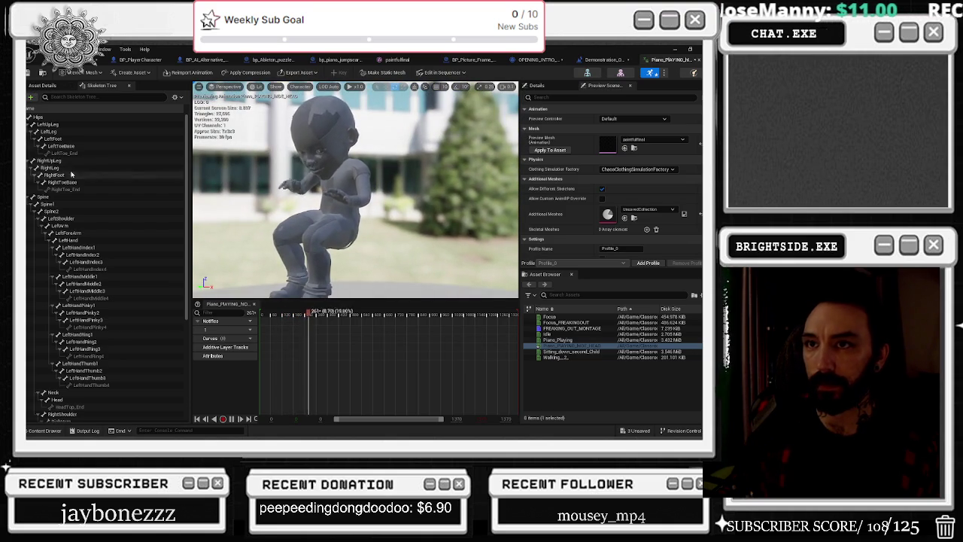
- Key the Neck bone at frame 38, rotated and pulled away from the body, then return to the level
click(56, 392)
drag(324, 315, 261, 314)
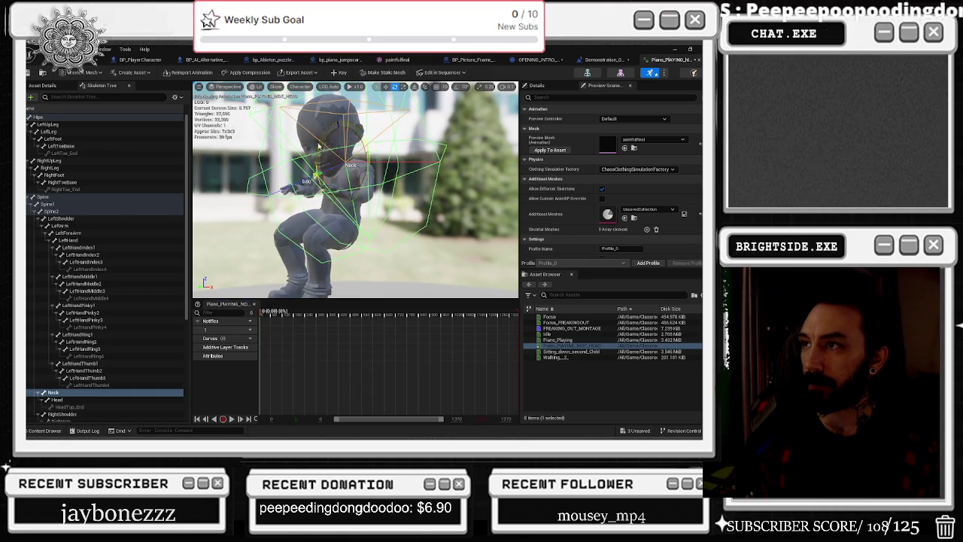
drag(320, 146, 316, 135)
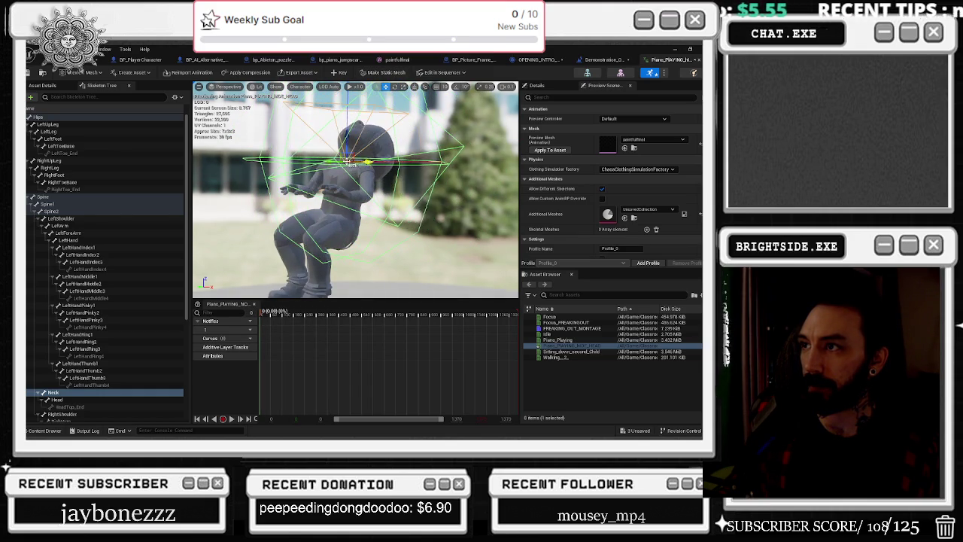
mouse_move(406, 141)
mouse_down()
mouse_move(460, 125)
mouse_move(486, 130)
mouse_up()
click(342, 72)
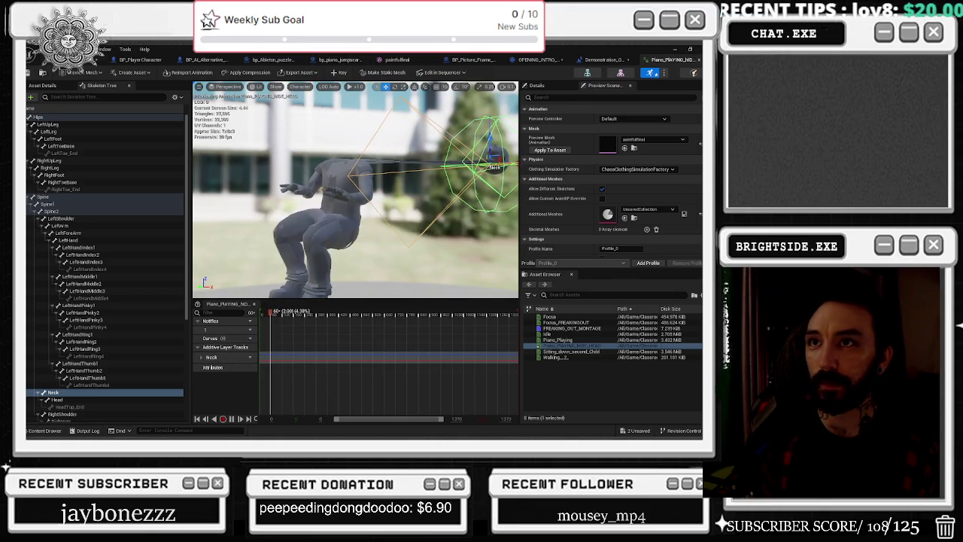
click(75, 60)
- Set the skeleton's Sequencer section animation to Piano_PLAYING_HIDE_HEAD
right_click(320, 377)
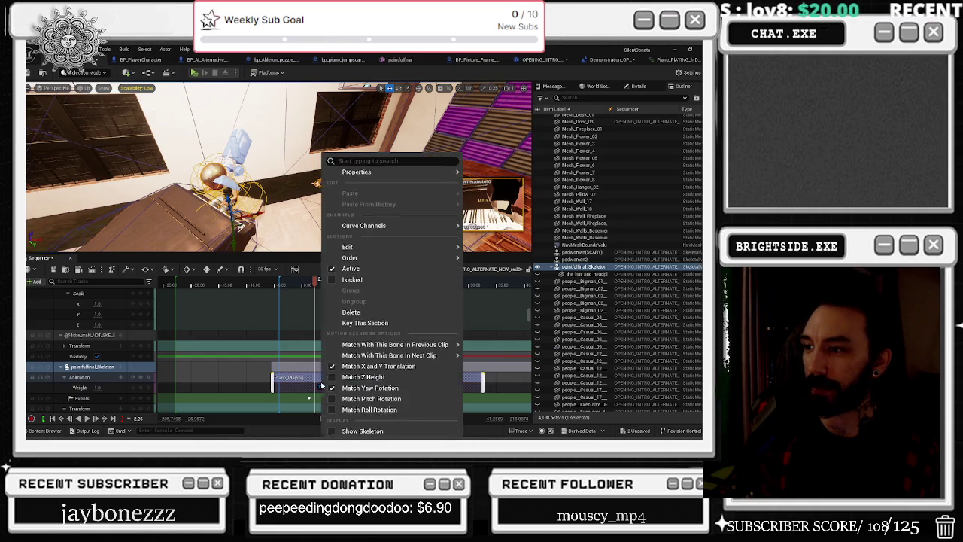
mouse_move(363, 172)
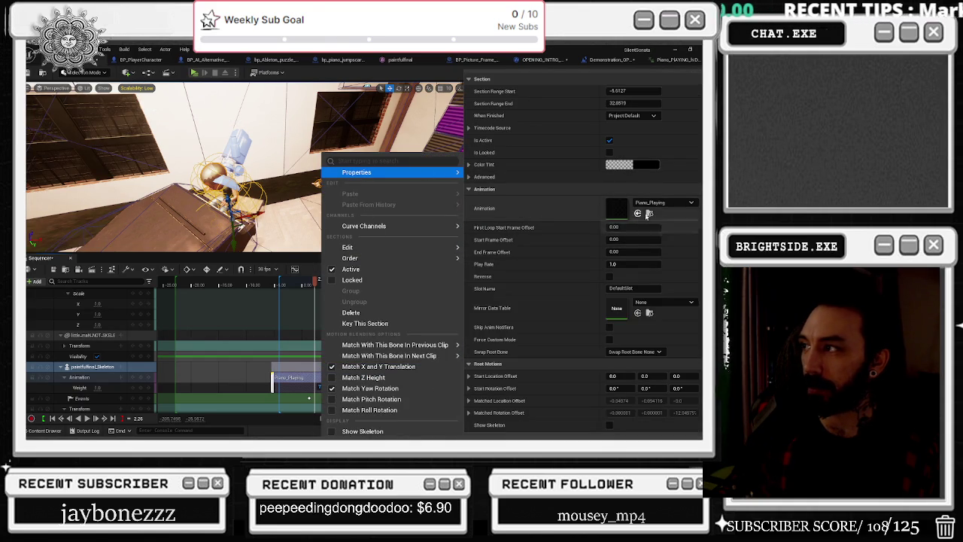
click(651, 203)
click(647, 392)
- Scrub the playhead to about -6.28 and -3.29, then save all changed content
click(273, 281)
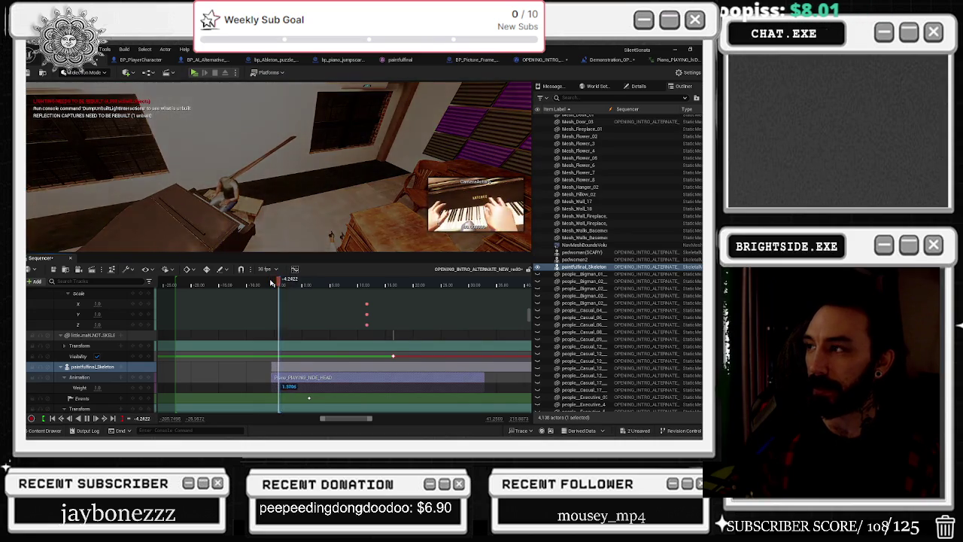
click(283, 282)
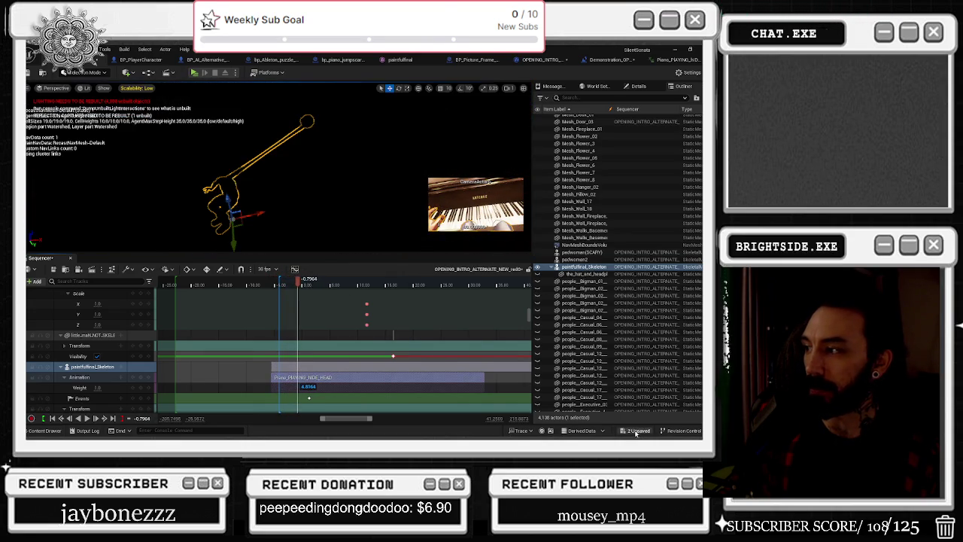
key(ctrl+shift+s)
click(438, 347)
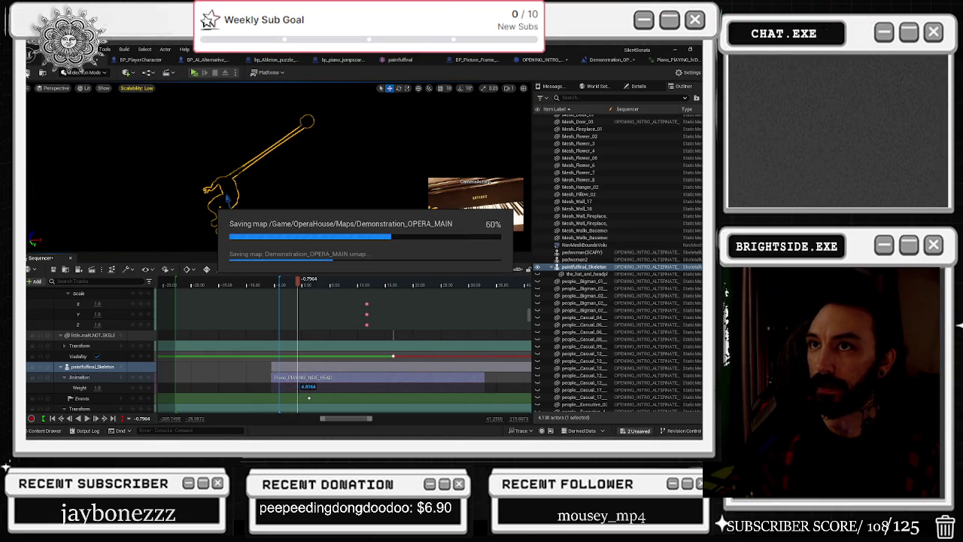
- Run a standalone preview of the level and watch the intro cutscene with the new animation
click(197, 74)
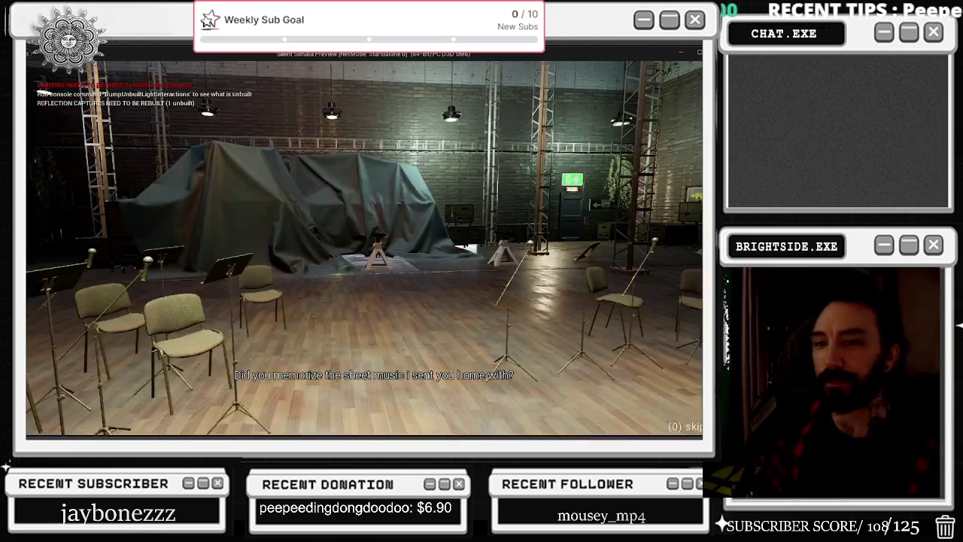
click(196, 72)
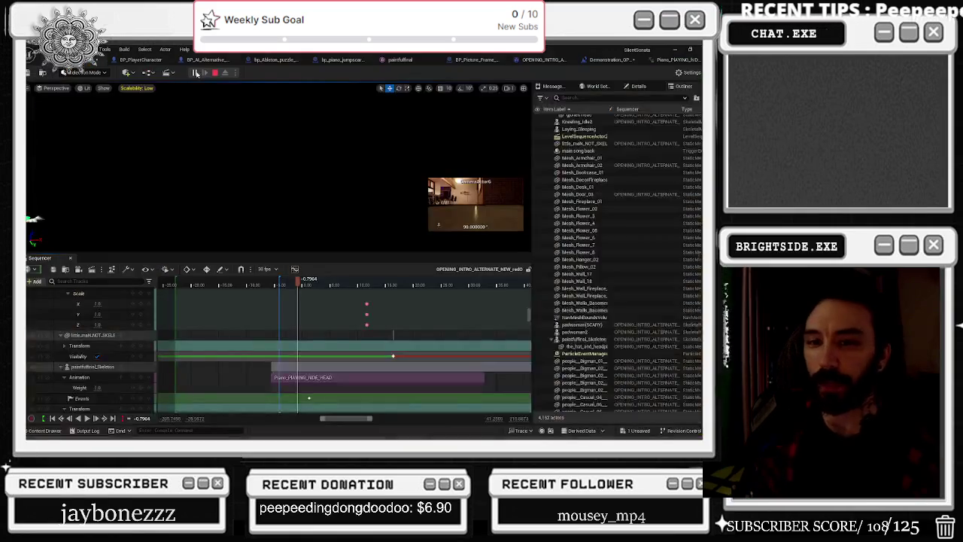
- End the session, set scalability to High, replay the preview, and close the standalone window
key(Escape)
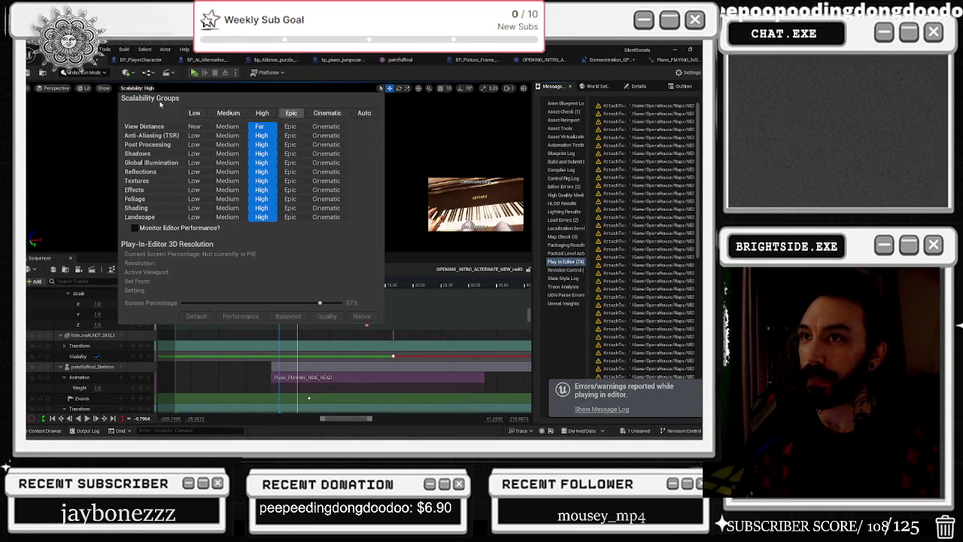
click(343, 241)
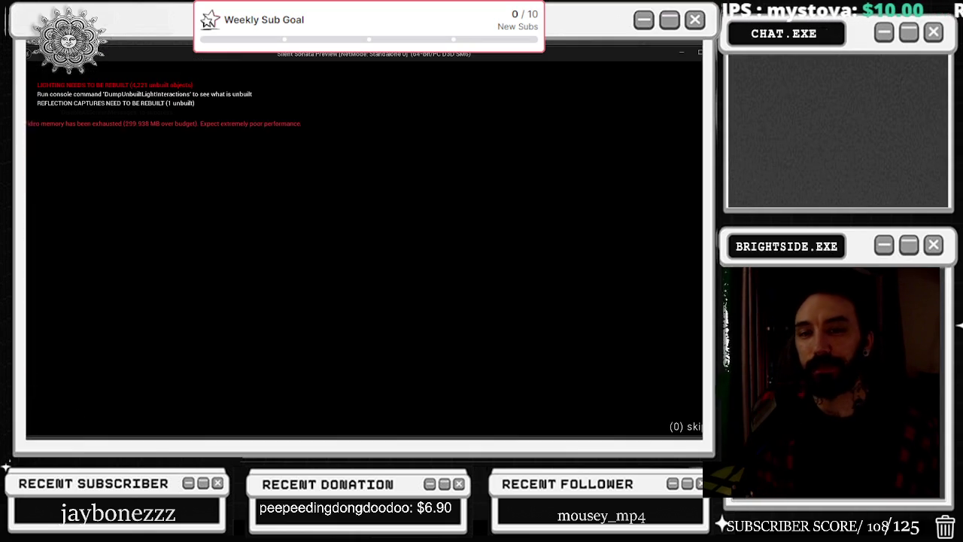
key(alt+Tab)
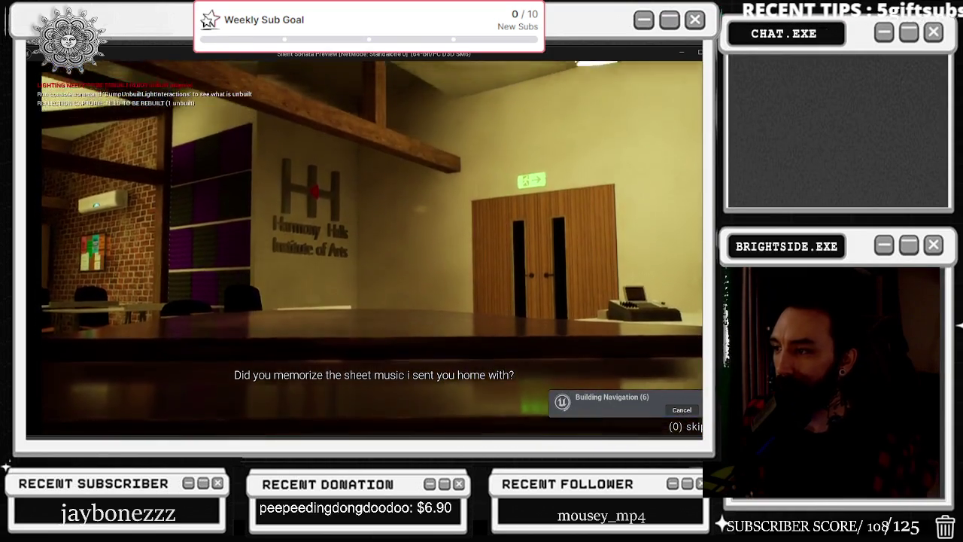
key(Escape)
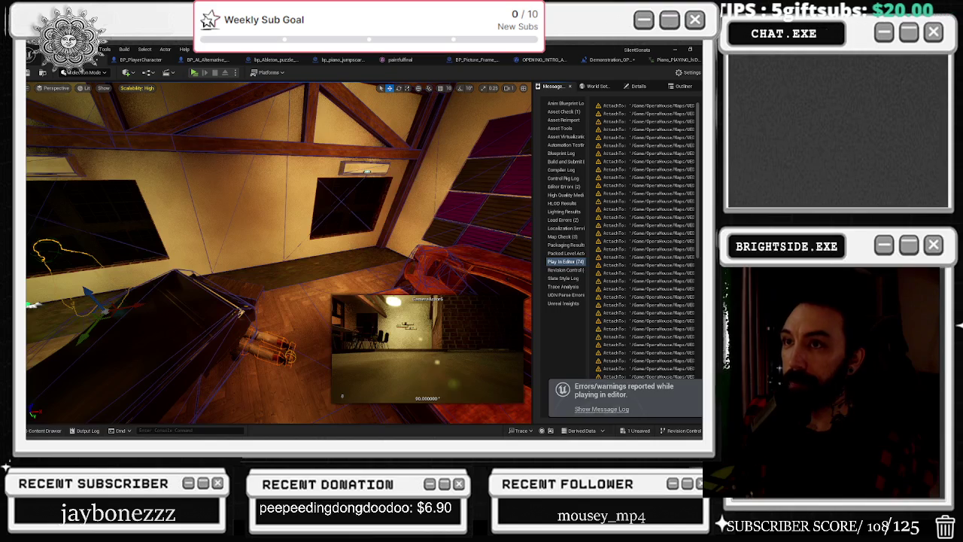
- Open the opening intro level sequence from the Content Drawer and scrub to the dark piano shot
click(45, 431)
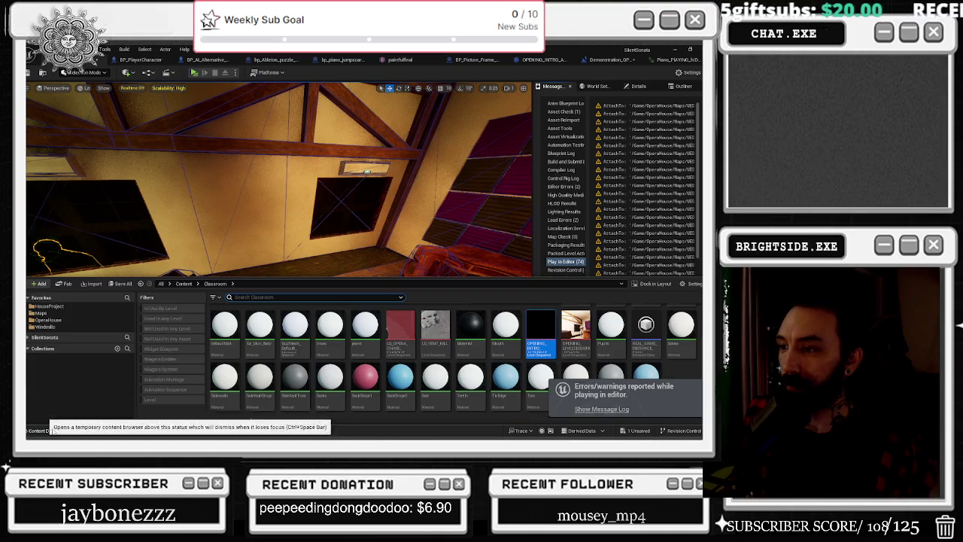
double_click(543, 329)
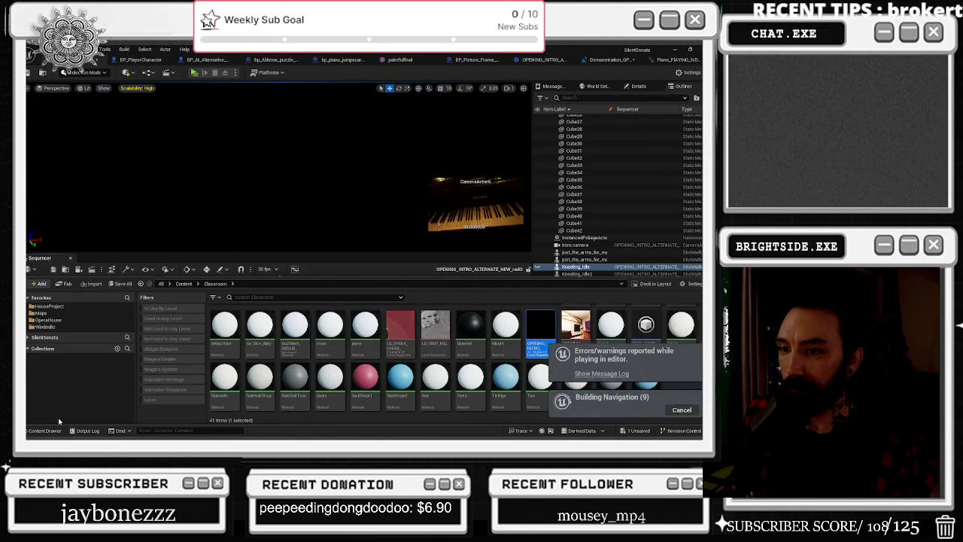
click(280, 283)
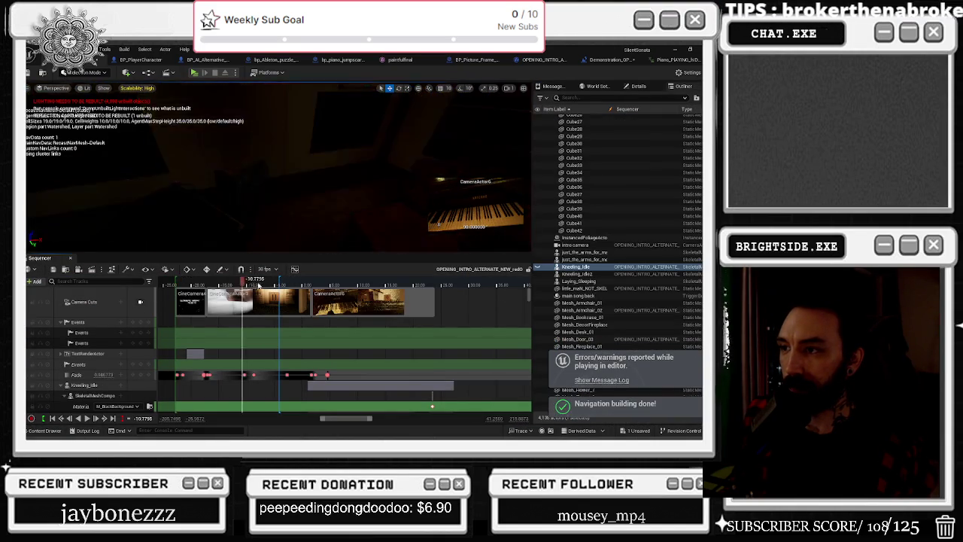
drag(282, 284, 322, 279)
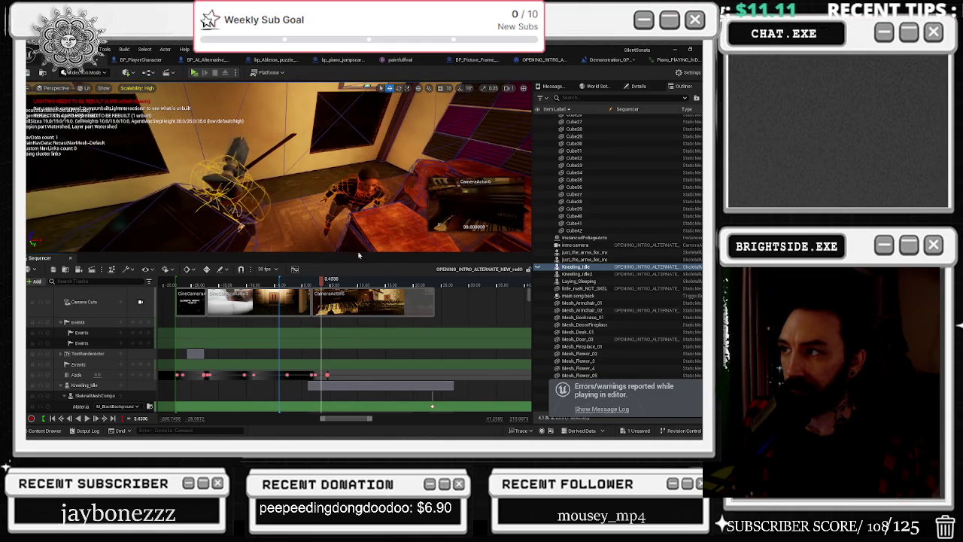
- Select the dark plane mesh, play the sequence, and select the paintfulfinal_Skeleton track
scroll(345, 328, down, 5)
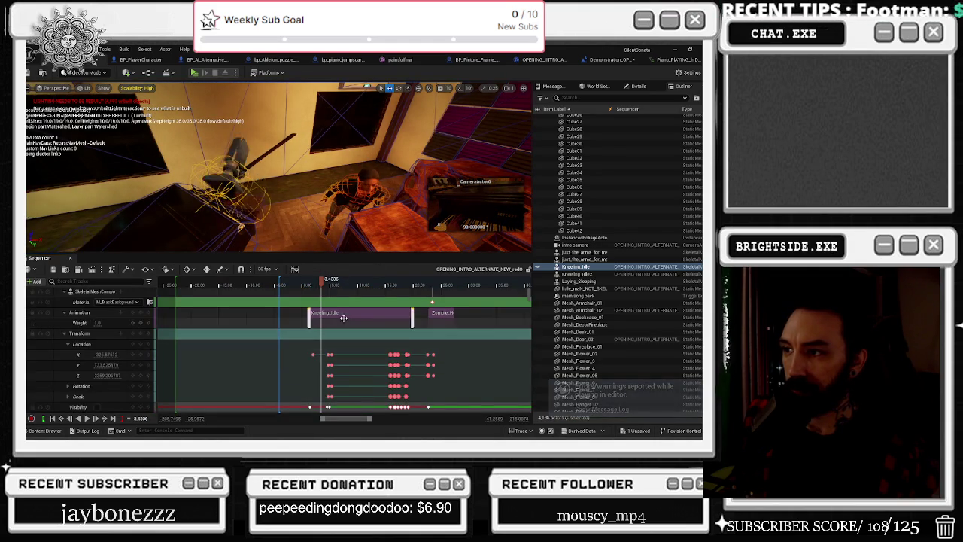
scroll(345, 328, up, 8)
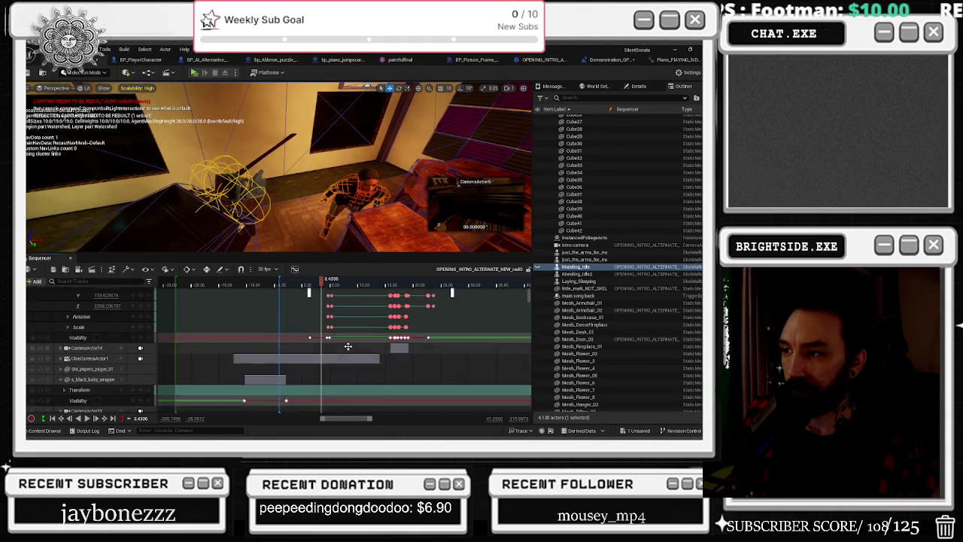
scroll(348, 344, down, 3)
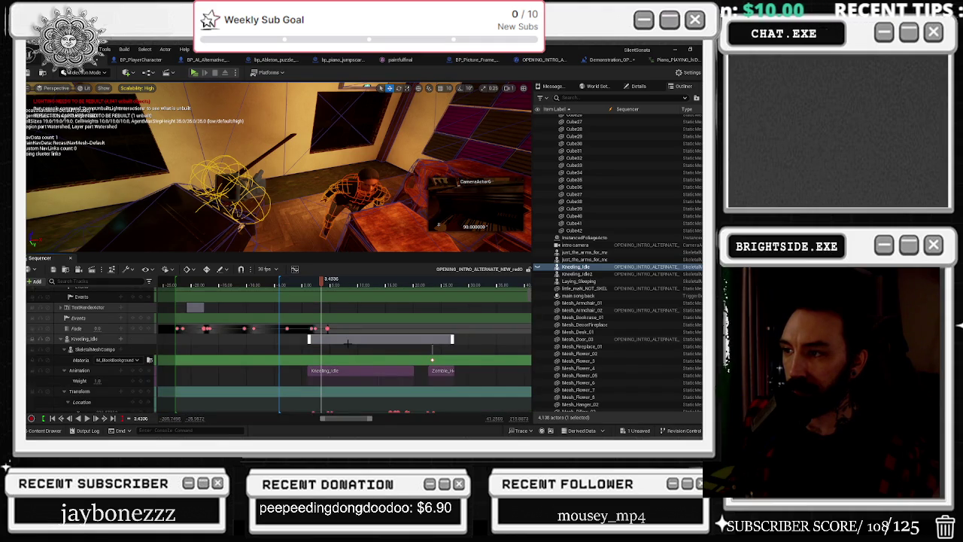
click(166, 230)
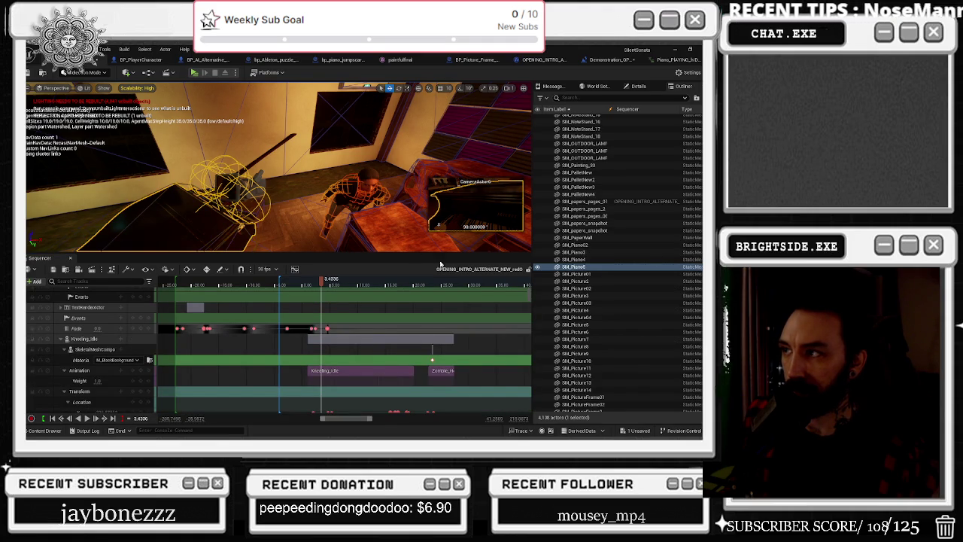
key(space)
text(Pai)
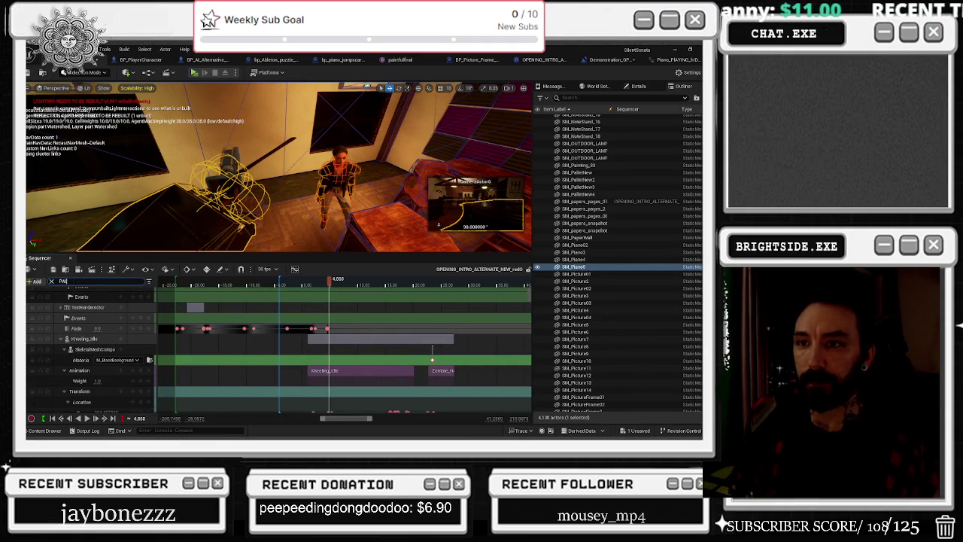
click(66, 295)
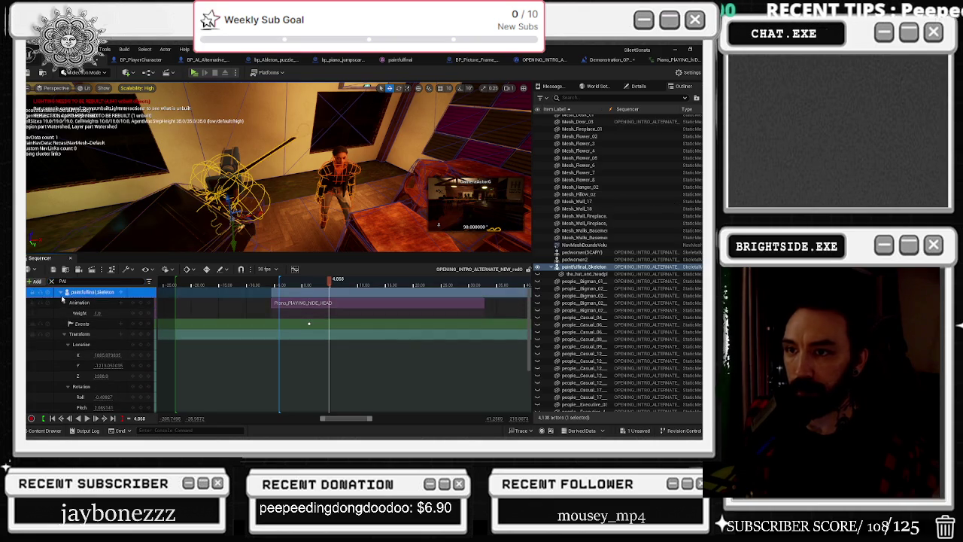
- Shift the Piano clip later on the timeline and preview the opening seconds
scroll(318, 316, up, 3)
click(288, 284)
click(233, 286)
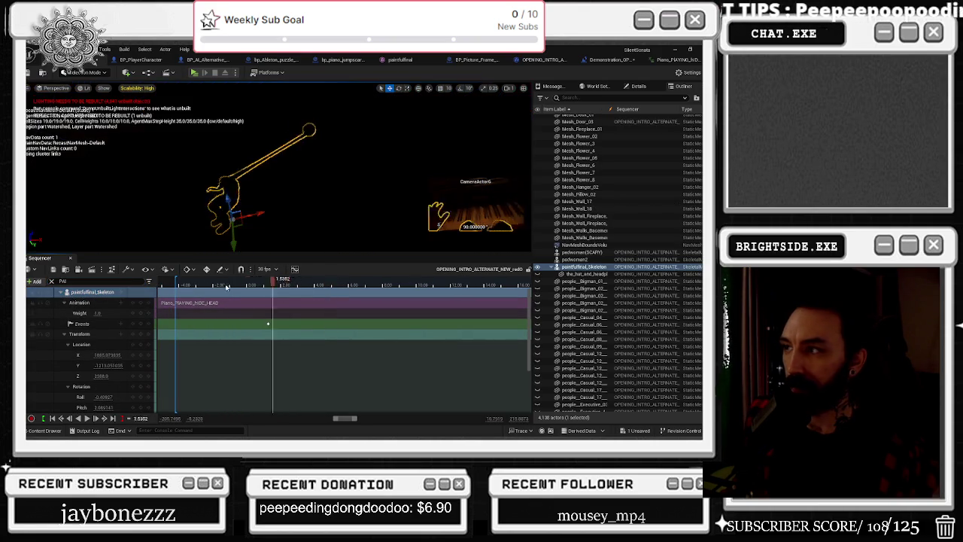
scroll(268, 324, down, 3)
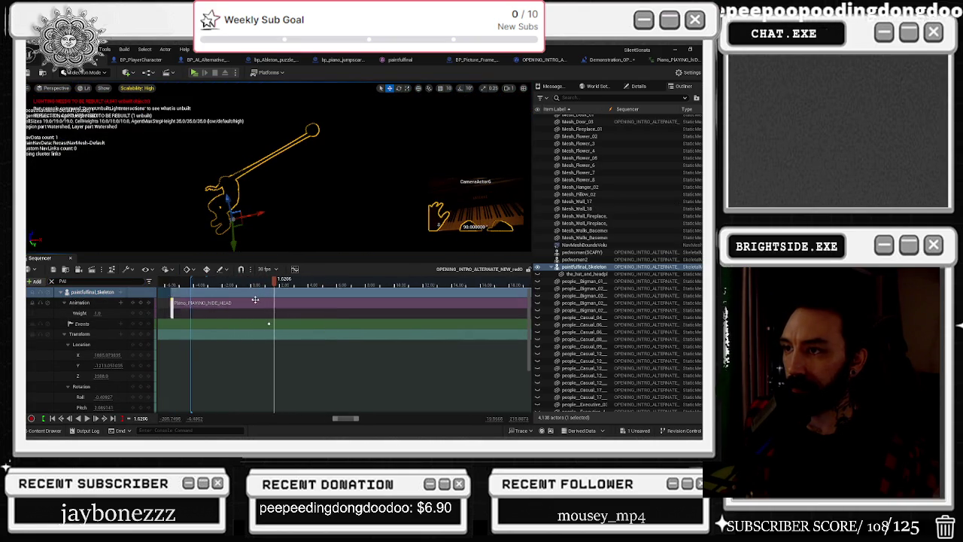
drag(207, 302, 284, 303)
click(220, 285)
mouse_move(220, 284)
mouse_down()
mouse_move(314, 285)
mouse_move(269, 284)
mouse_move(301, 284)
mouse_move(273, 283)
mouse_move(324, 269)
mouse_up()
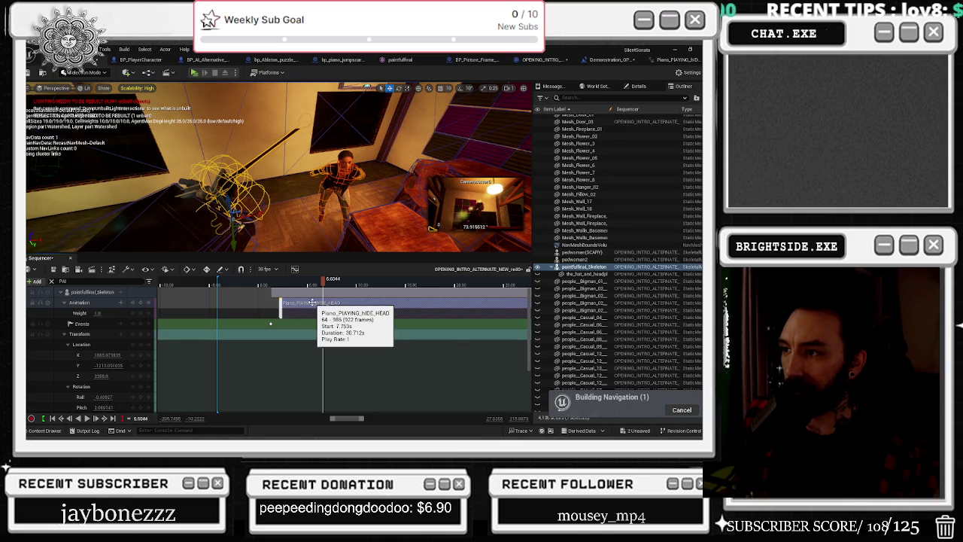
- Split the Piano clip at the playhead, give it a slower play rate, and preview it
right_click(312, 302)
mouse_move(347, 164)
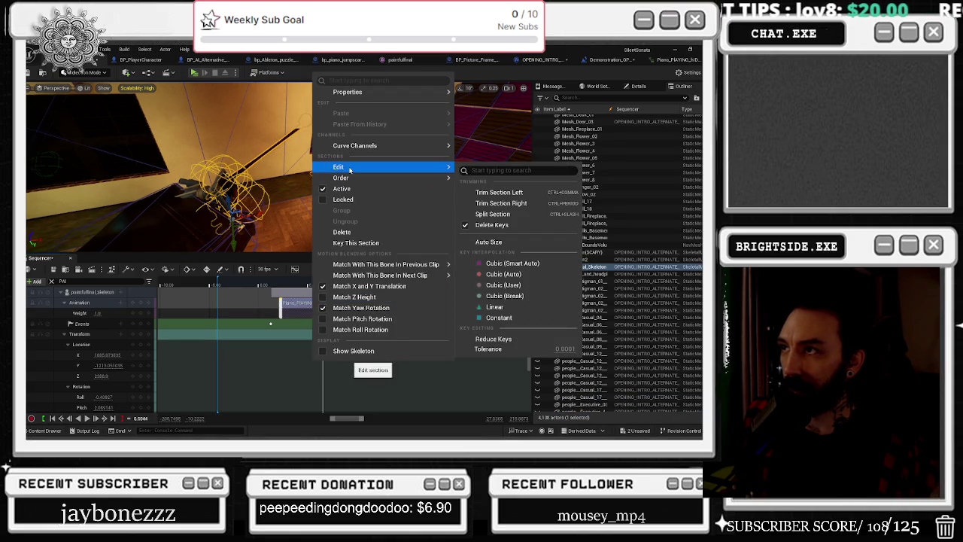
click(502, 204)
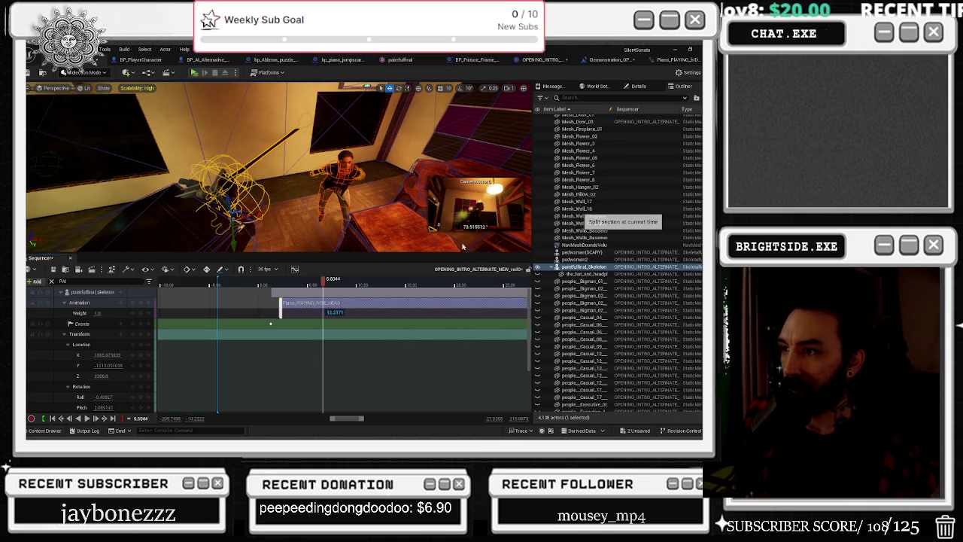
right_click(311, 307)
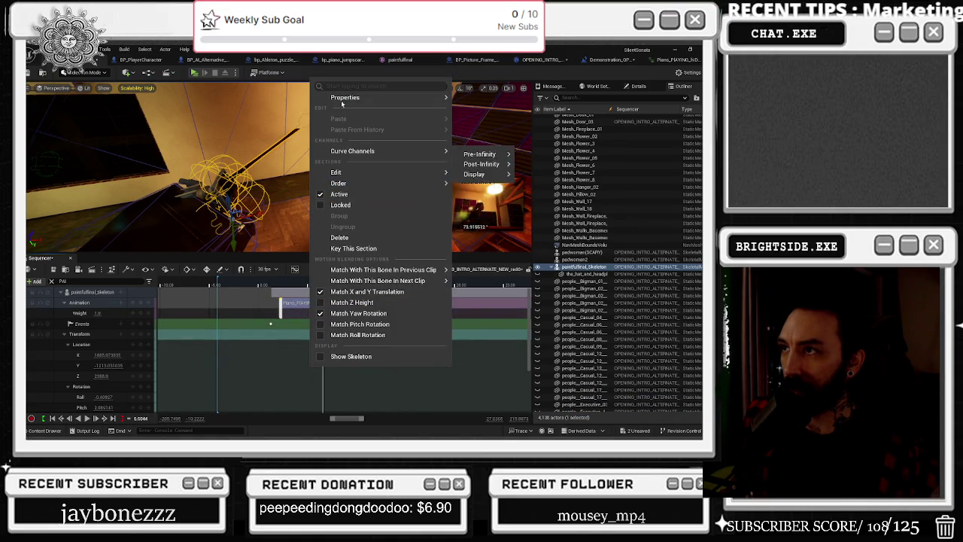
mouse_move(346, 98)
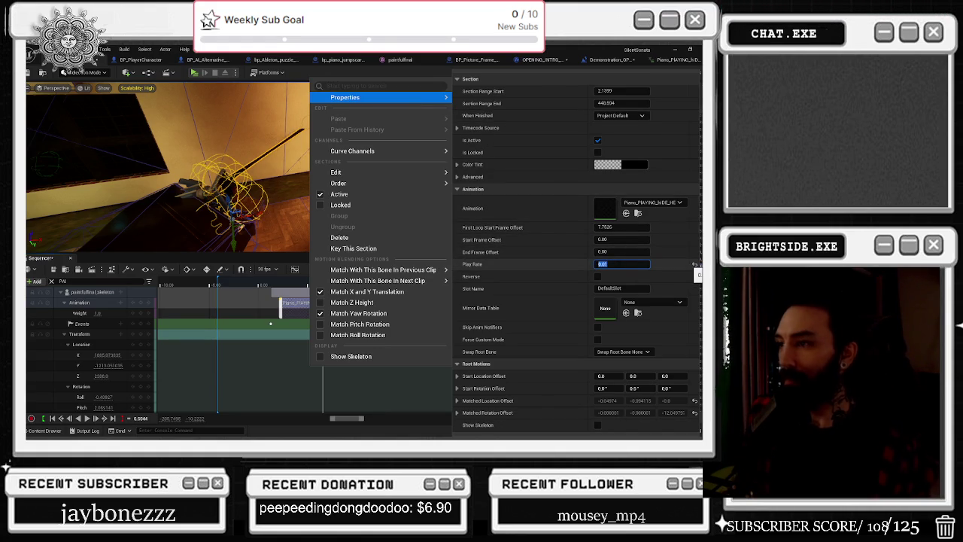
key(Return)
click(284, 280)
key(space)
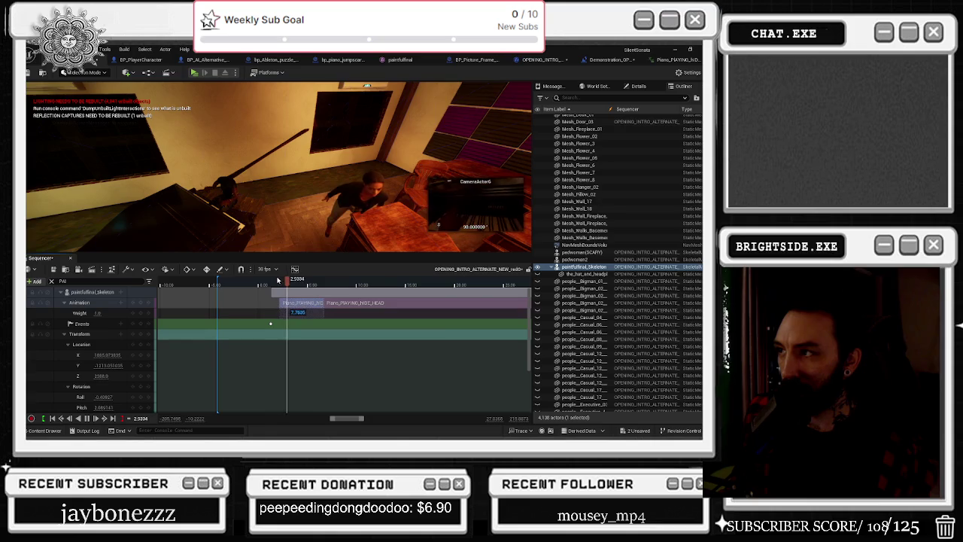
click(265, 280)
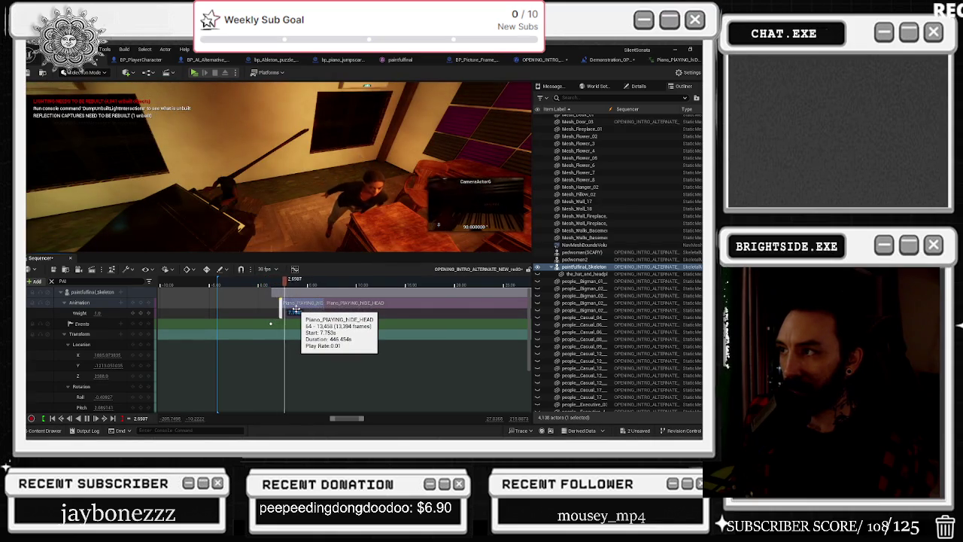
- Extend the Piano clip's start earlier, then delete the first Piano_PLAYING_HIDE_HEAD section
drag(291, 309, 284, 301)
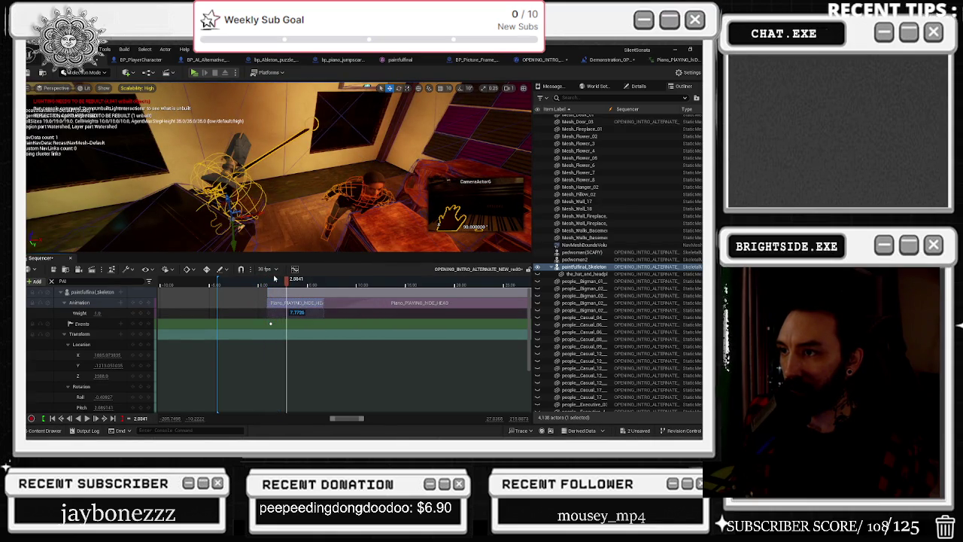
key(space)
click(264, 281)
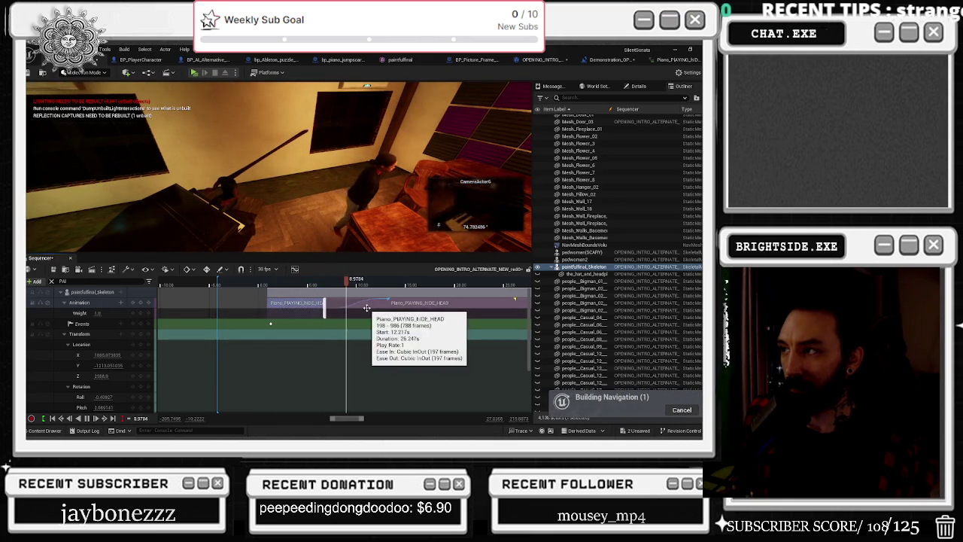
click(293, 308)
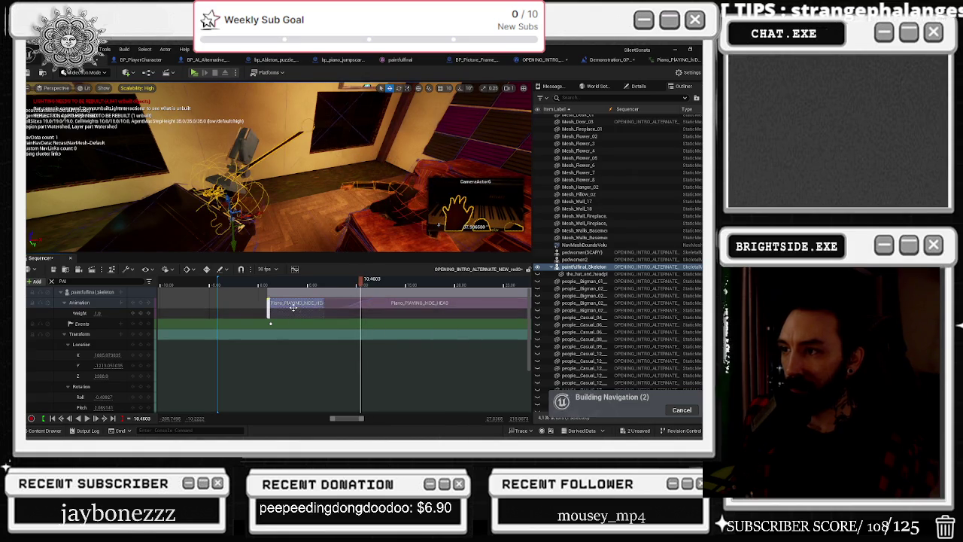
key(Delete)
- Trim the remaining piano clip's start later and review it from about 6.5 seconds
drag(313, 283, 331, 287)
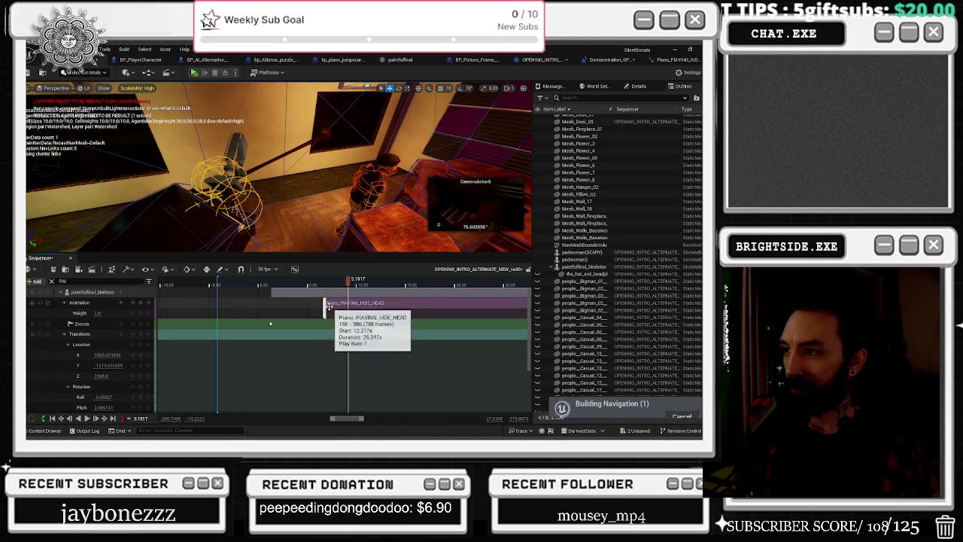
drag(325, 303, 346, 304)
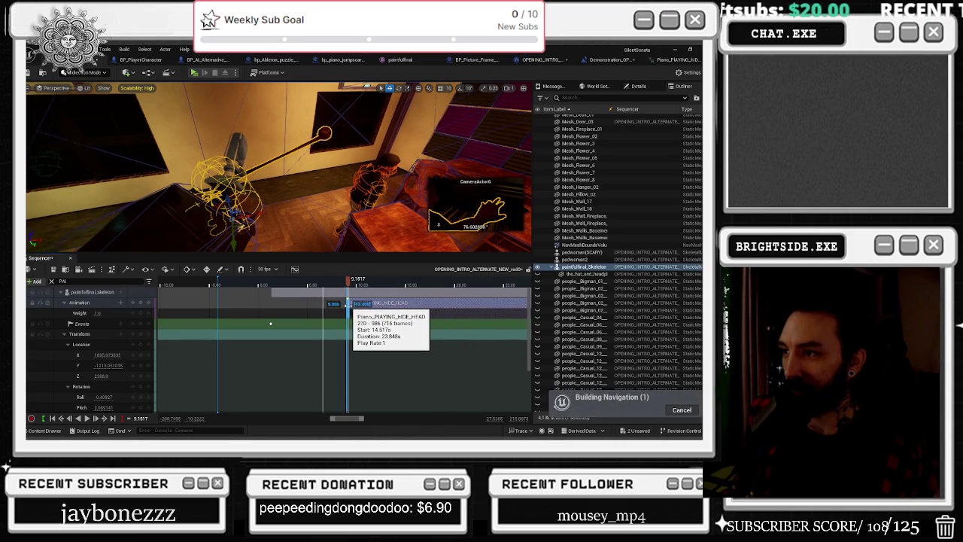
click(322, 281)
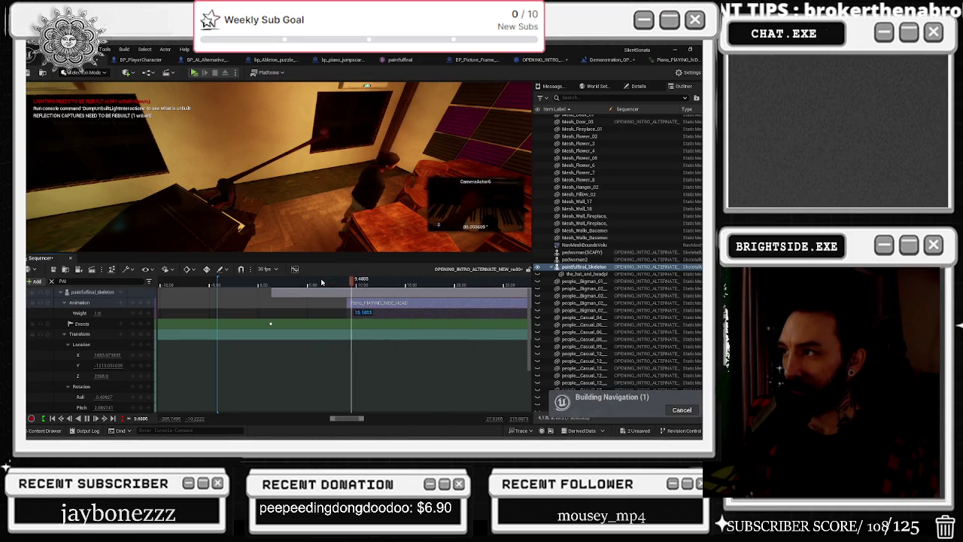
key(space)
- Extend the piano clip's start slightly earlier, checking the timing around 8–9 seconds
scroll(369, 286, up, 3)
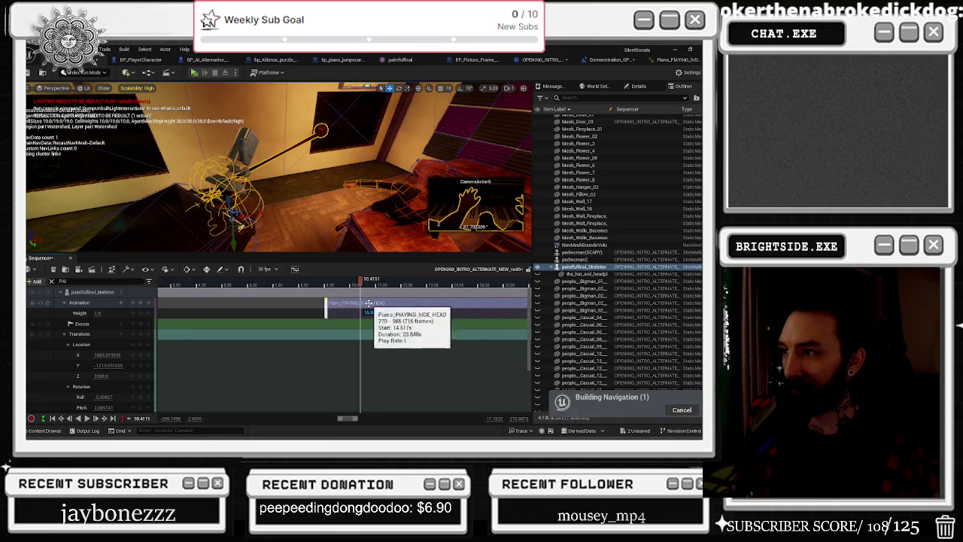
click(328, 281)
drag(317, 281, 290, 284)
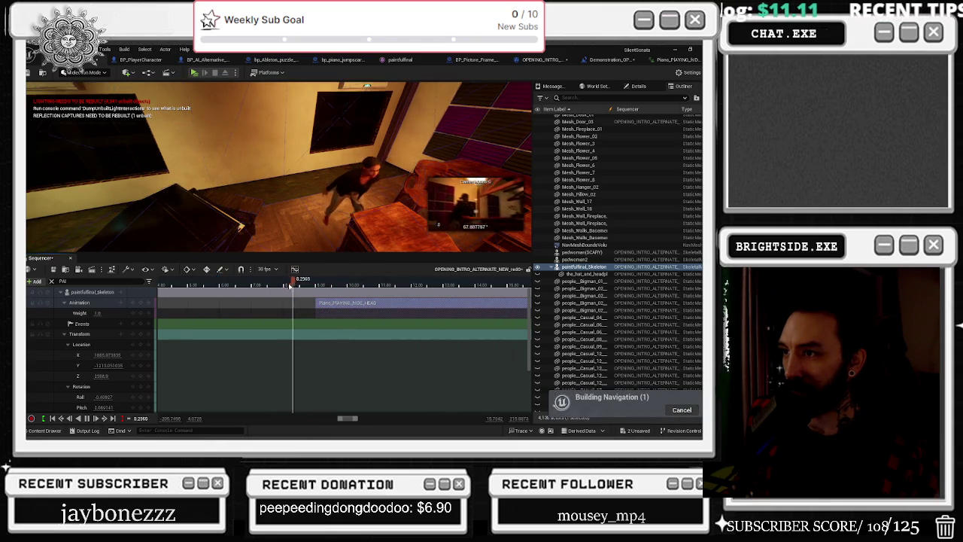
click(316, 283)
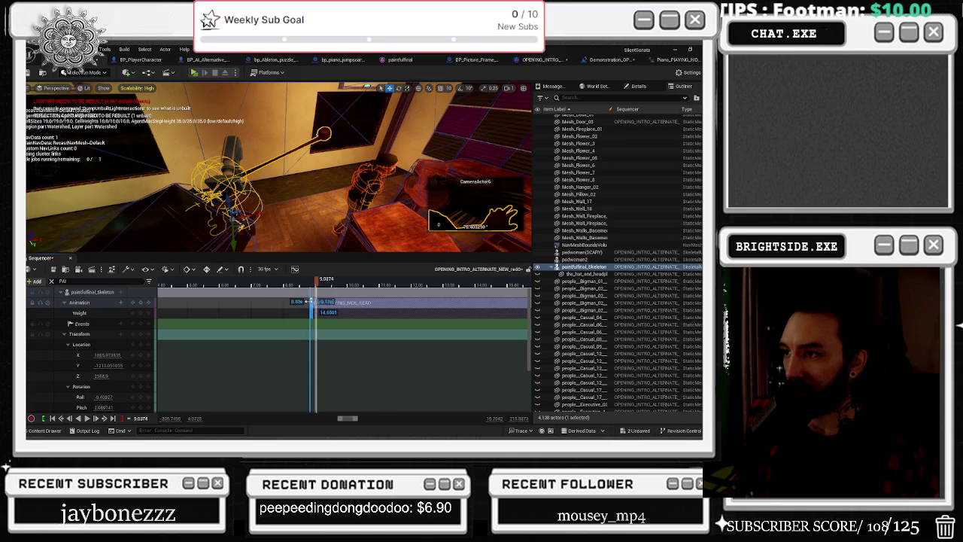
drag(309, 301, 305, 302)
click(288, 283)
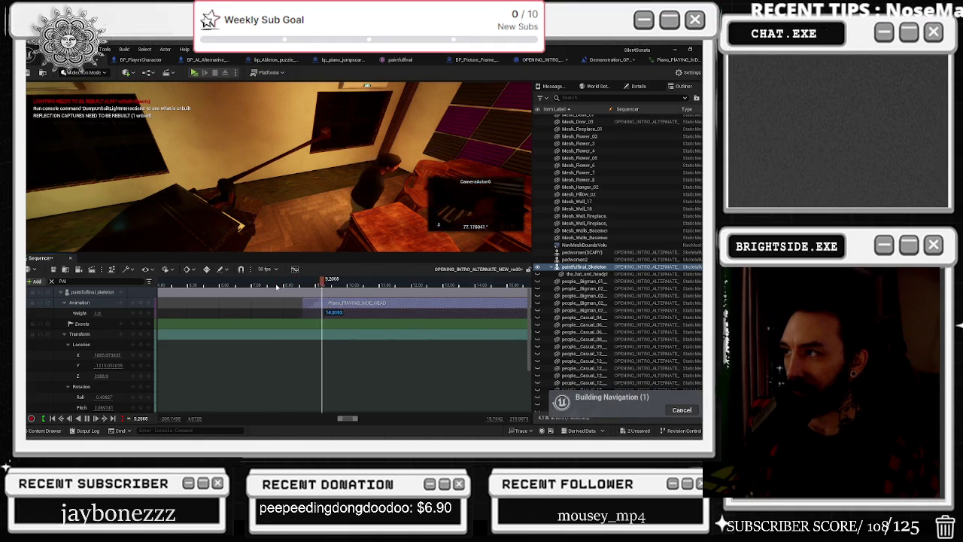
click(307, 283)
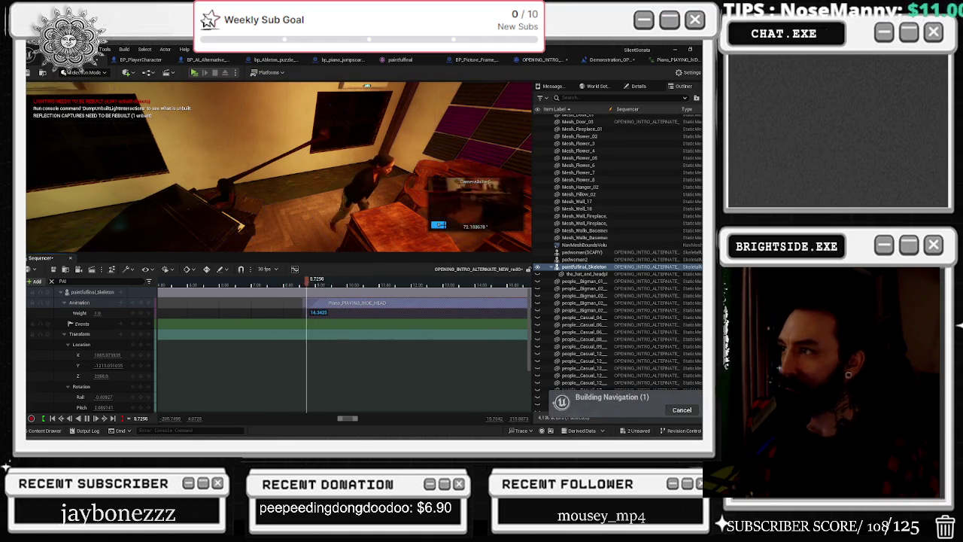
- Unlock the viewport from the sequence camera, play back, and reselect the paintfulfinal_Skeleton
click(439, 225)
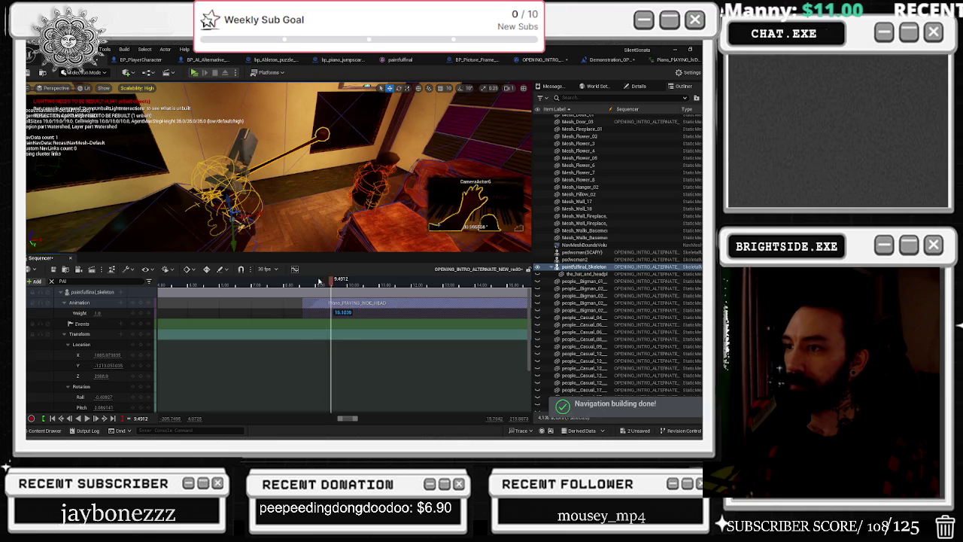
key(space)
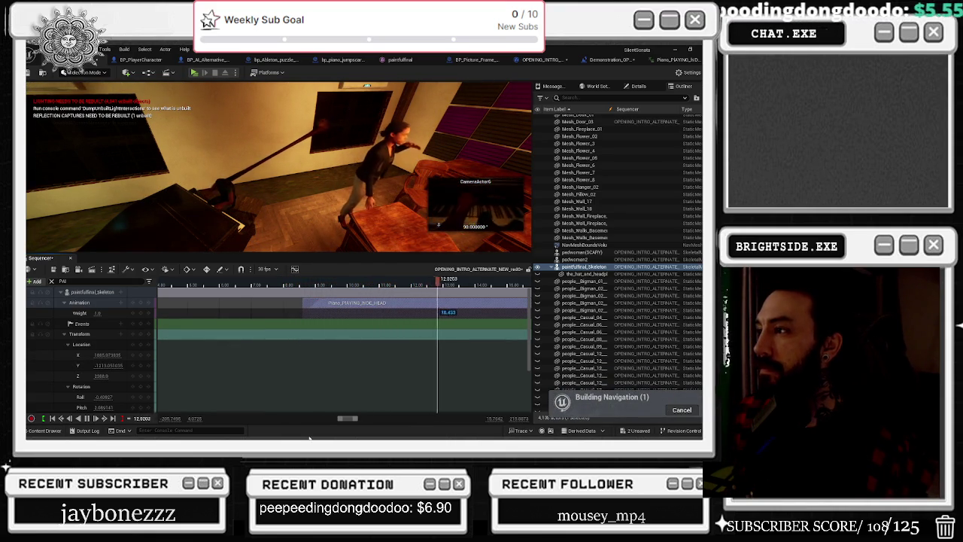
key(space)
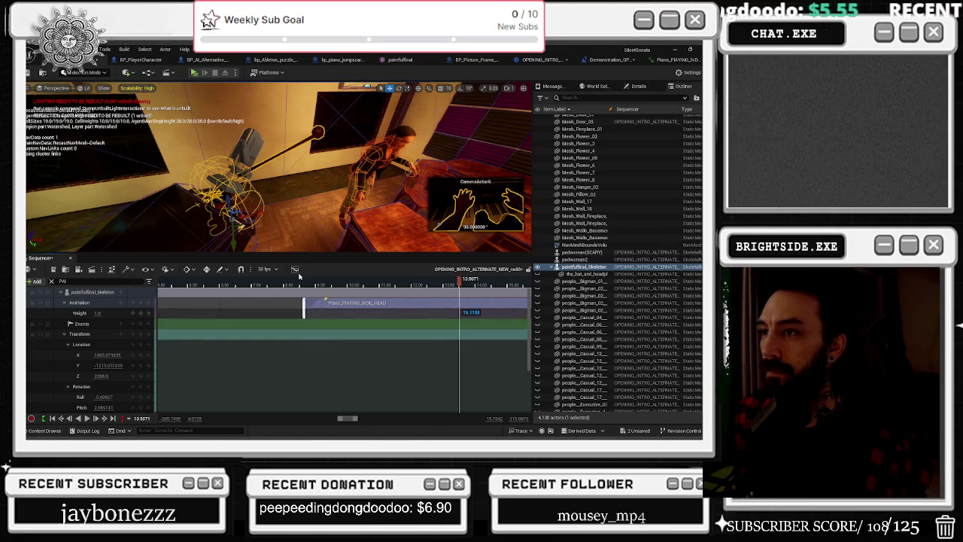
click(300, 197)
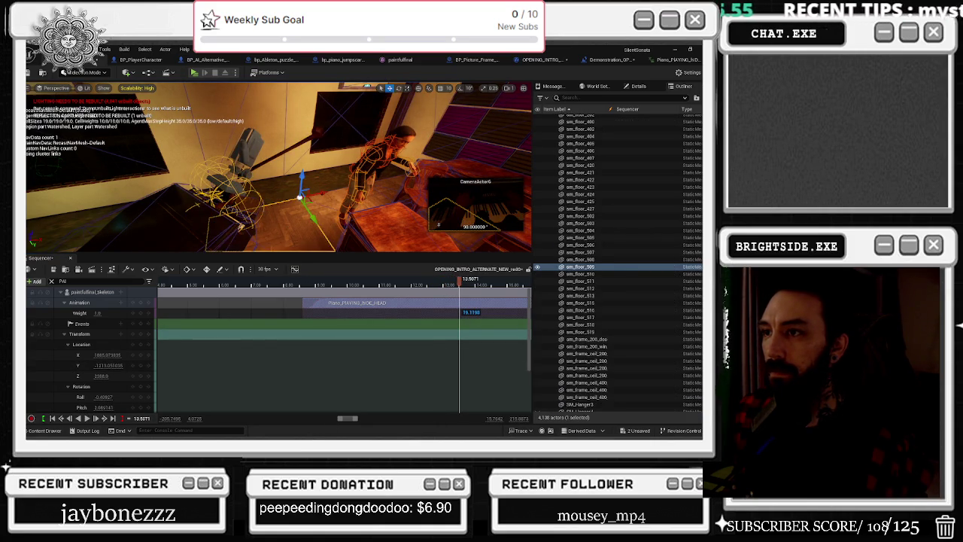
click(232, 214)
scroll(121, 343, down, 1)
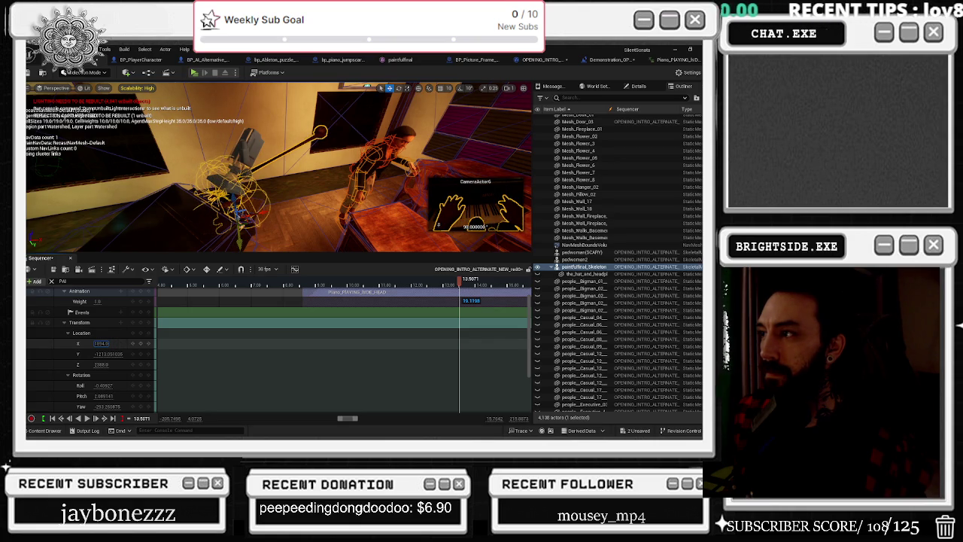
- Nudge the piano clip slightly earlier, replay from about 8.3 seconds, and bring up its options
click(301, 288)
key(space)
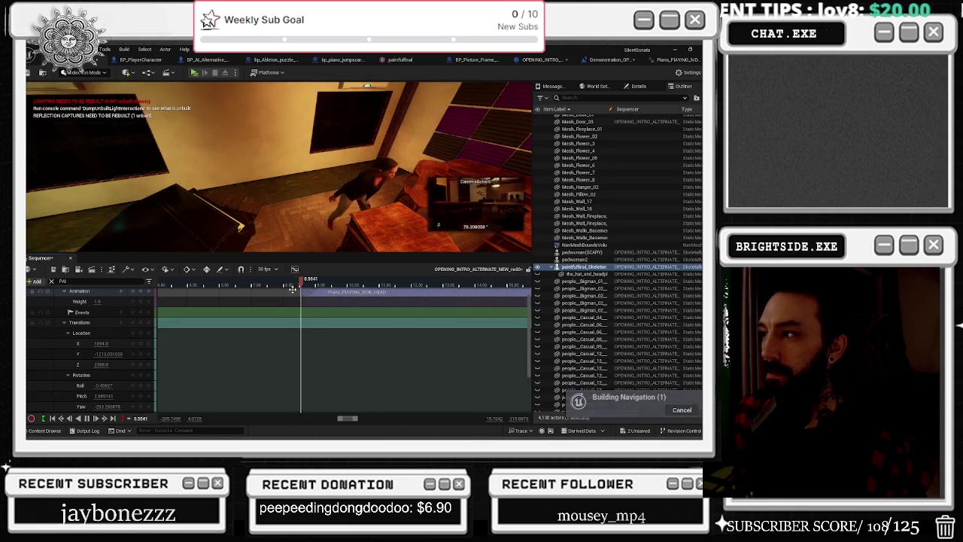
key(space)
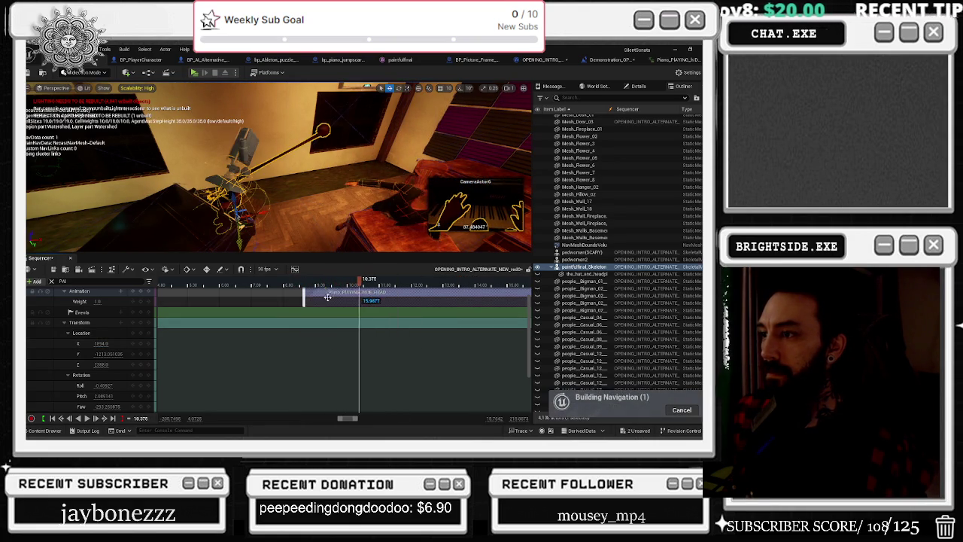
scroll(339, 312, up, 1)
drag(326, 299, 321, 299)
click(298, 284)
key(space)
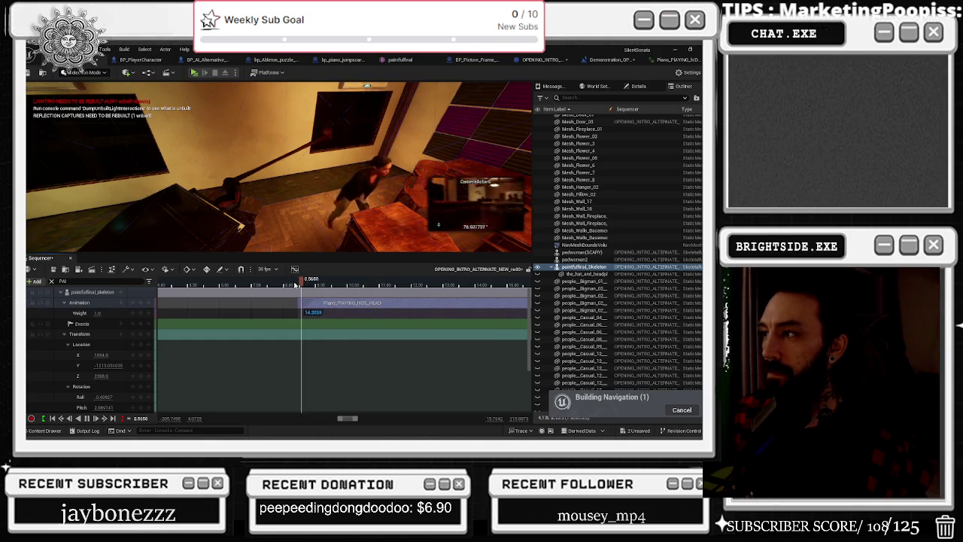
click(288, 283)
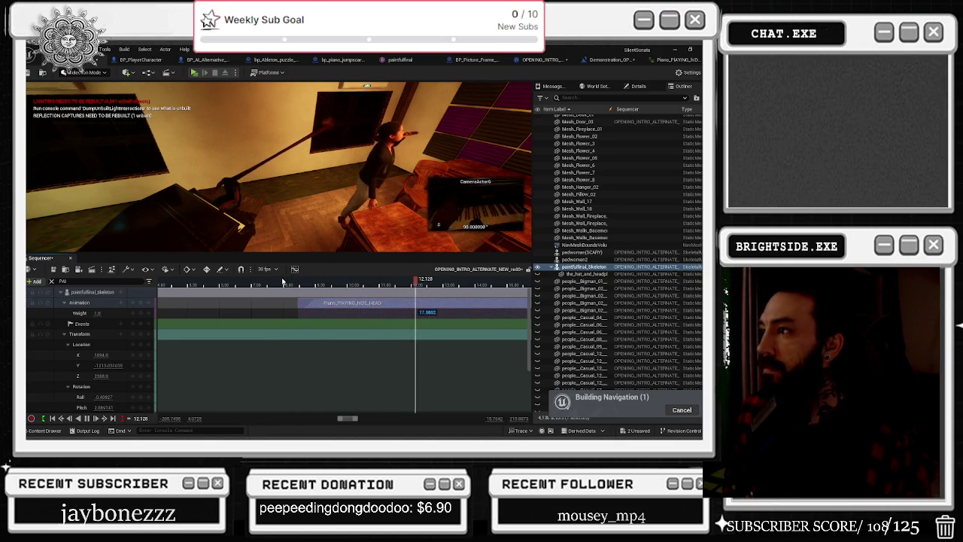
click(394, 303)
right_click(394, 303)
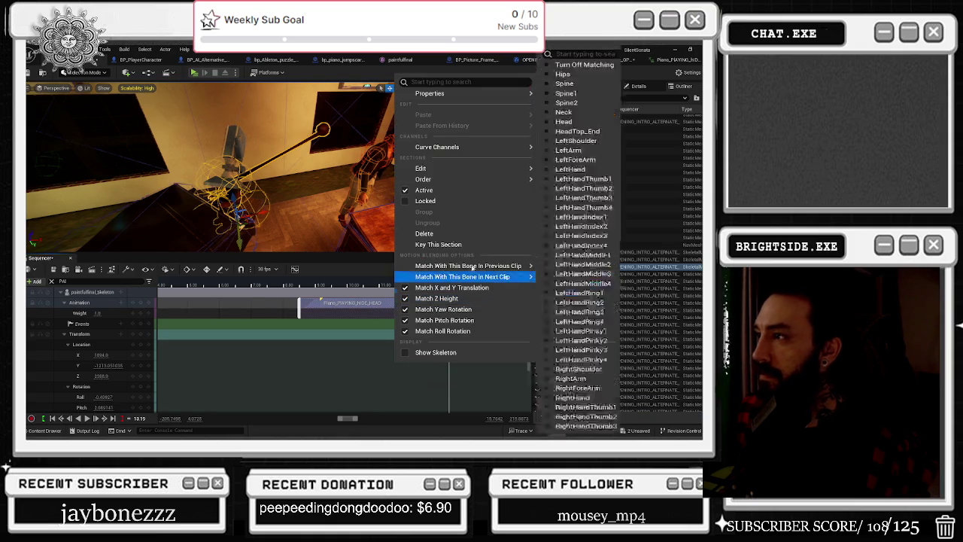
- Set the piano section's play rate to 0.45, pull its edge earlier, and play it back
mouse_move(431, 96)
text(0.45)
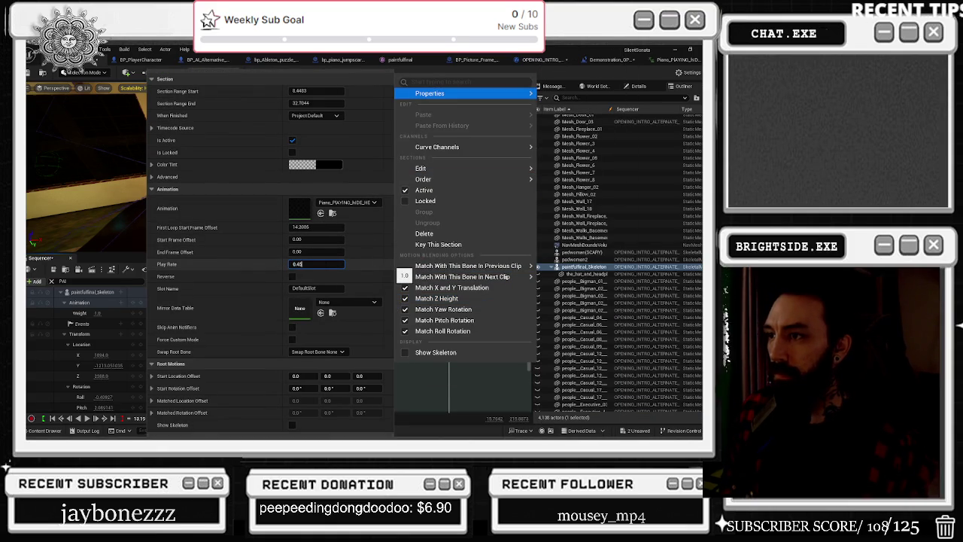
key(Return)
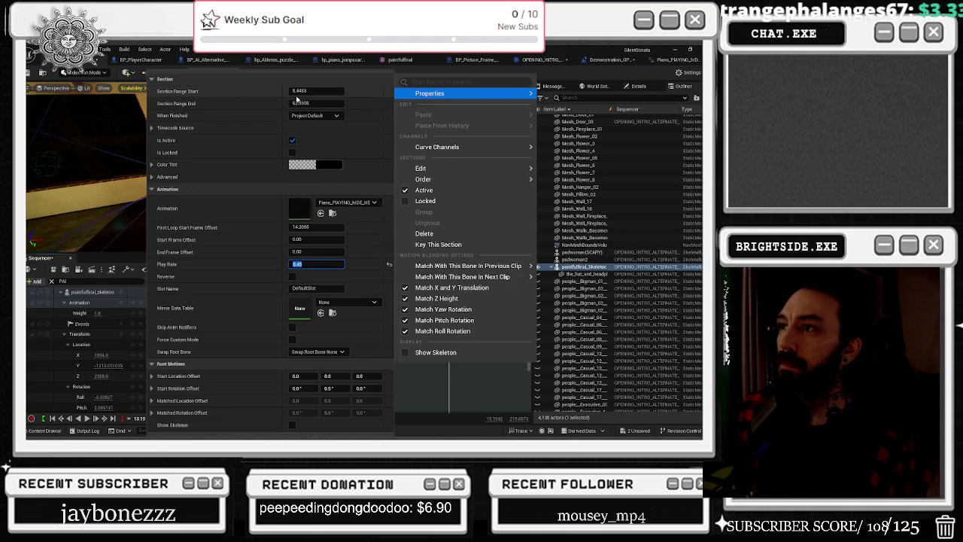
click(316, 90)
text(14.4483)
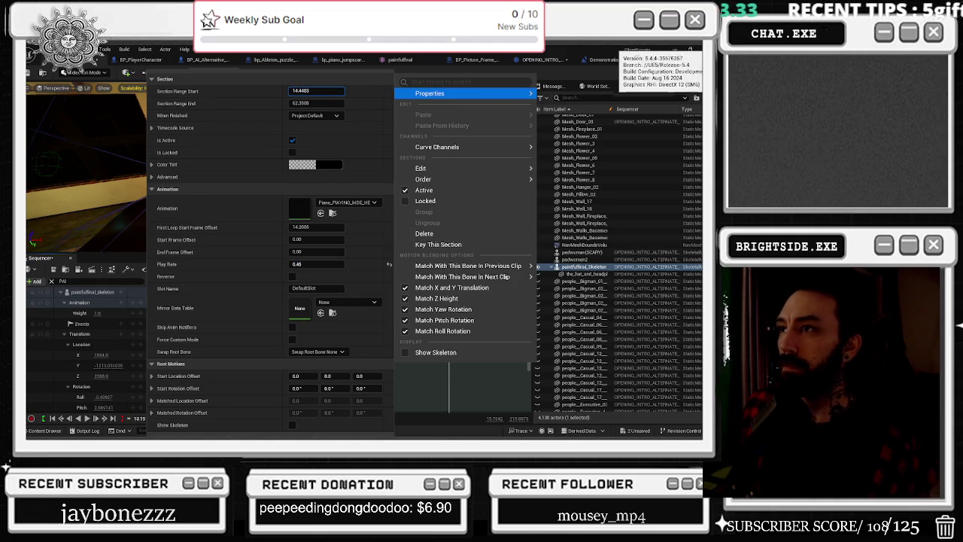
key(Escape)
drag(477, 306, 460, 304)
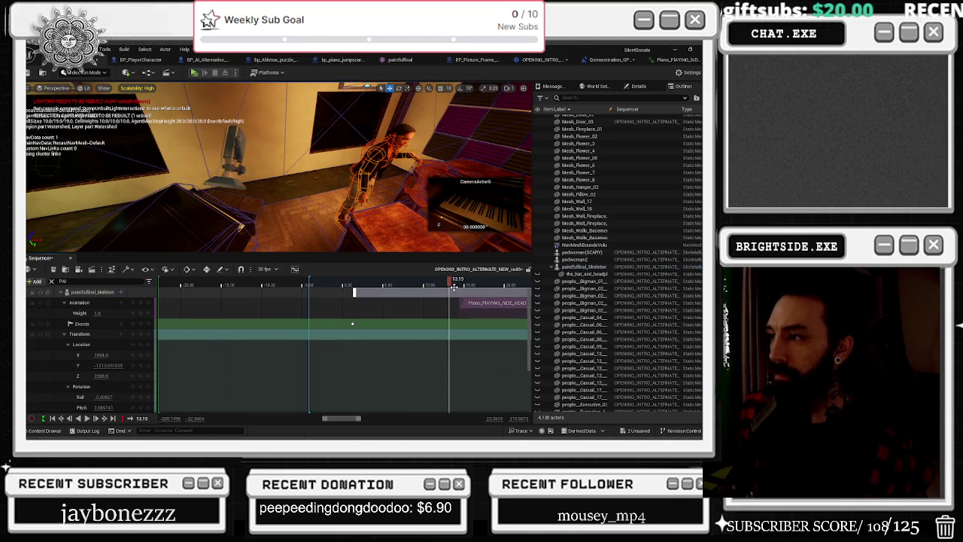
click(452, 290)
key(space)
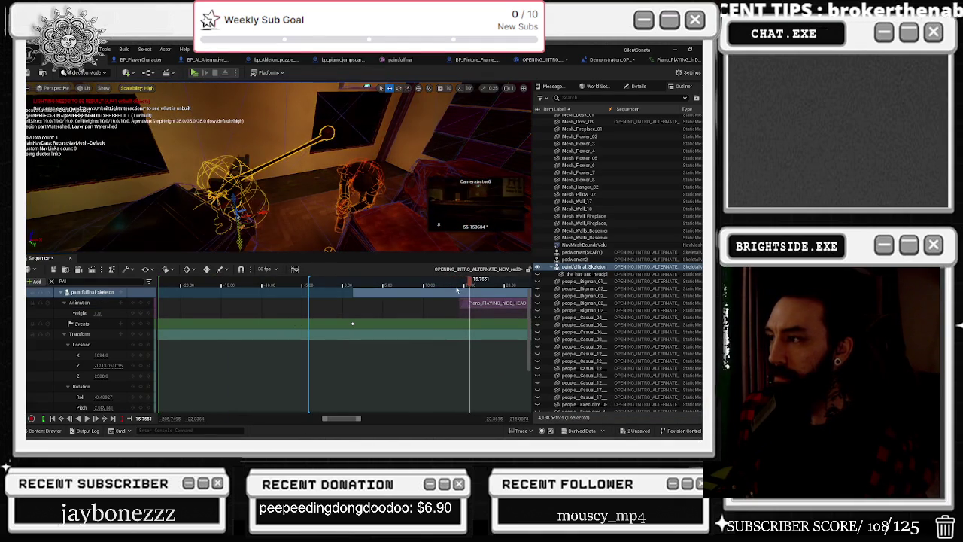
- Replay the retimed section from about 7.8 and 7.2 seconds to check its timing
drag(471, 287, 401, 288)
key(space)
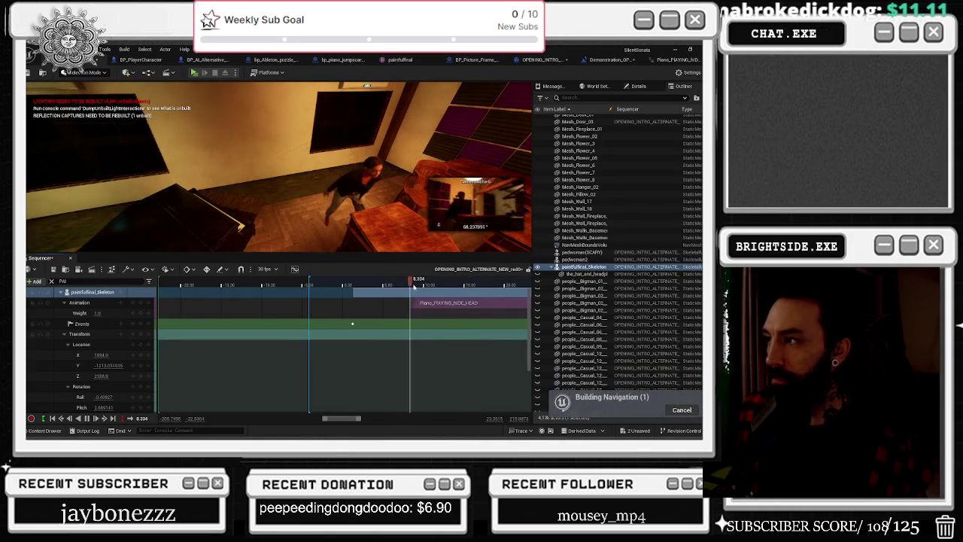
right_click(450, 303)
mouse_move(473, 97)
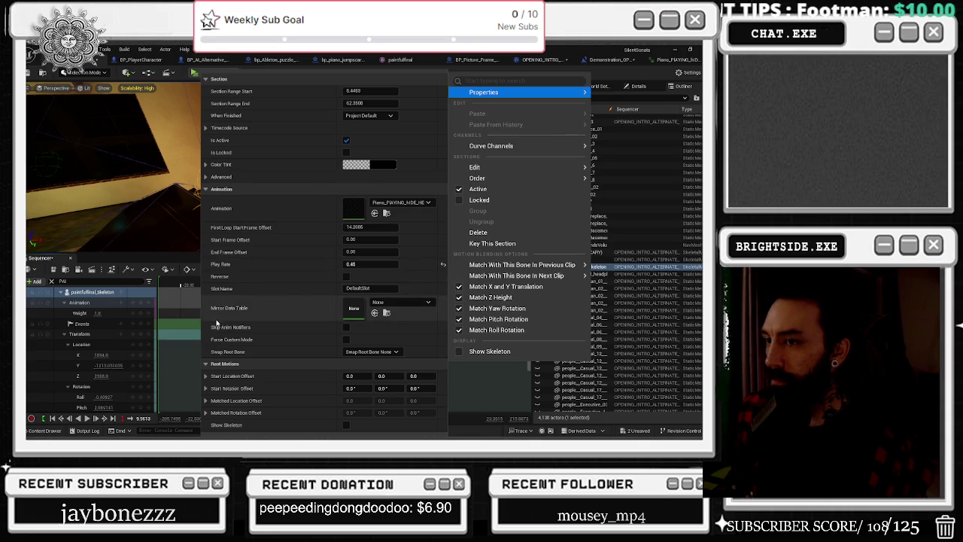
click(401, 285)
key(space)
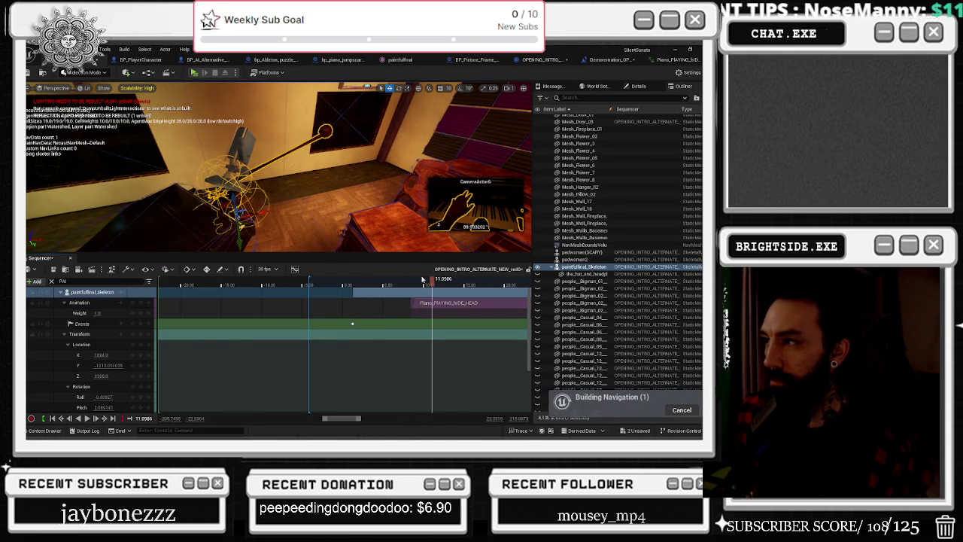
- Set the skeleton's Location Y to -1220 with rotation 7, -3, 46 and key the rotation
click(101, 364)
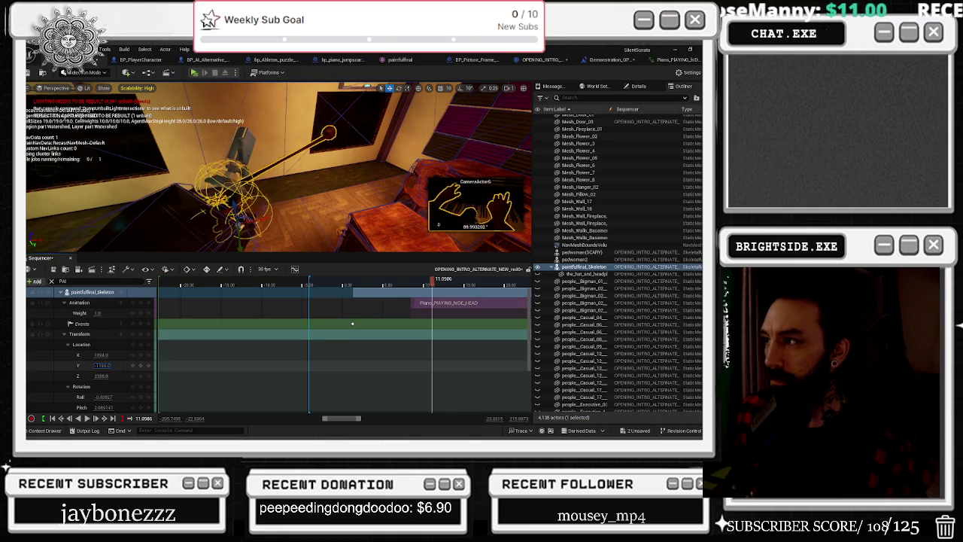
text(-1220)
key(Return)
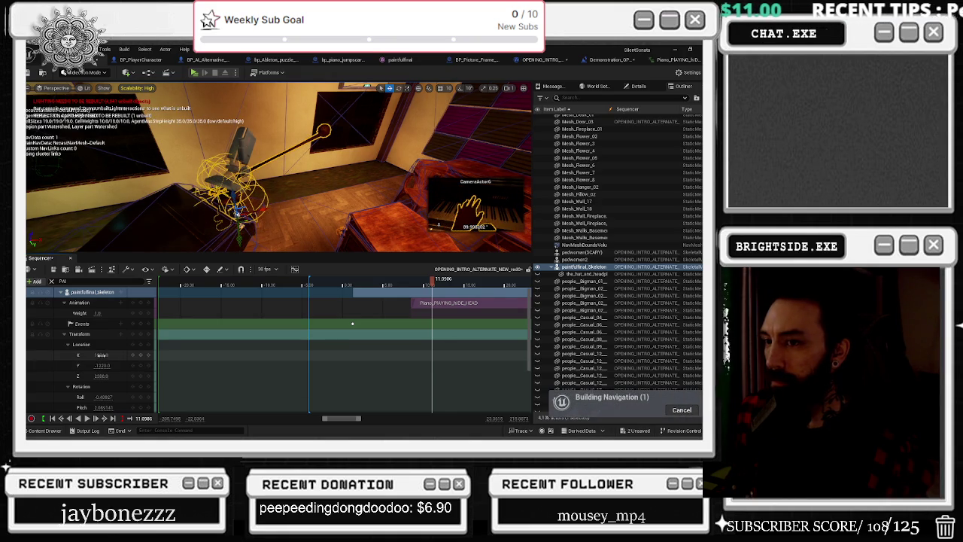
key(Tab)
key(Tab)
key(Tab)
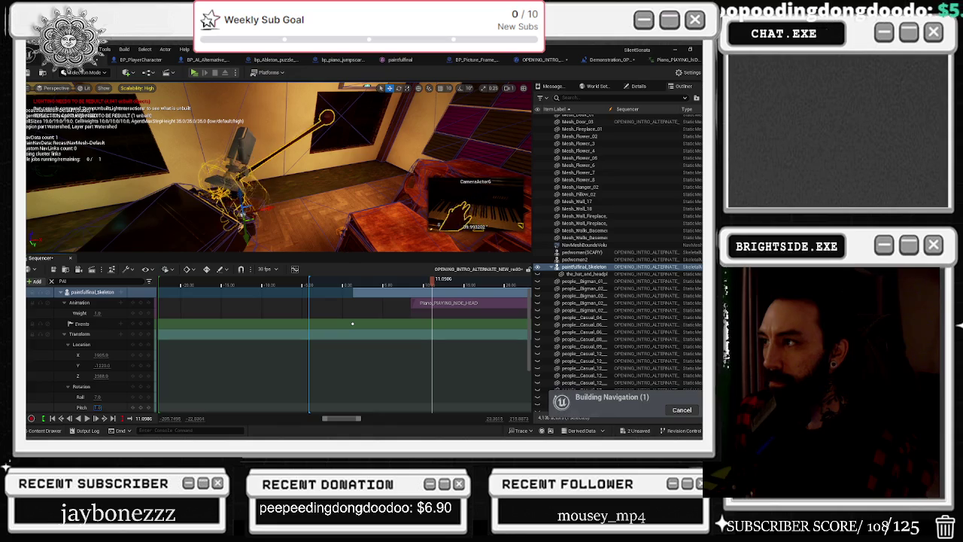
key(Tab)
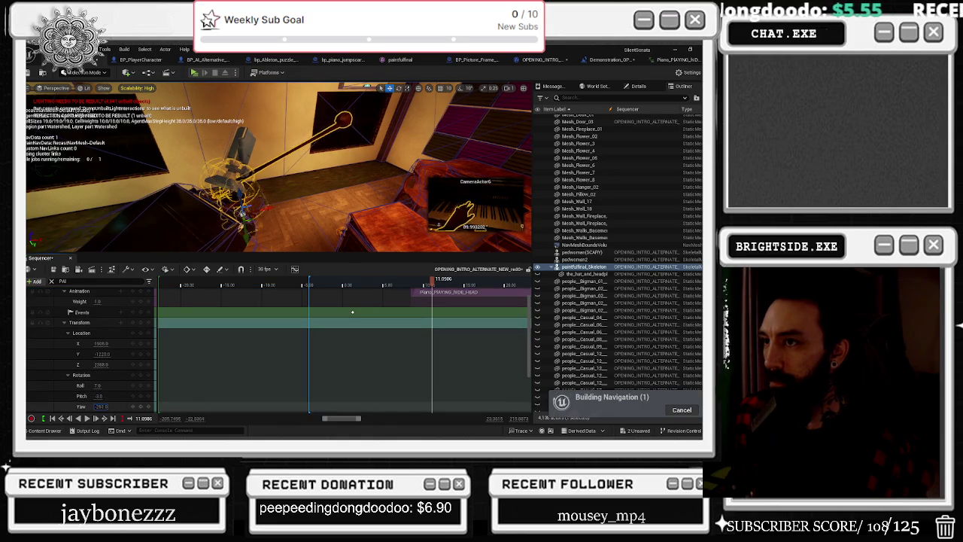
key(Return)
click(141, 375)
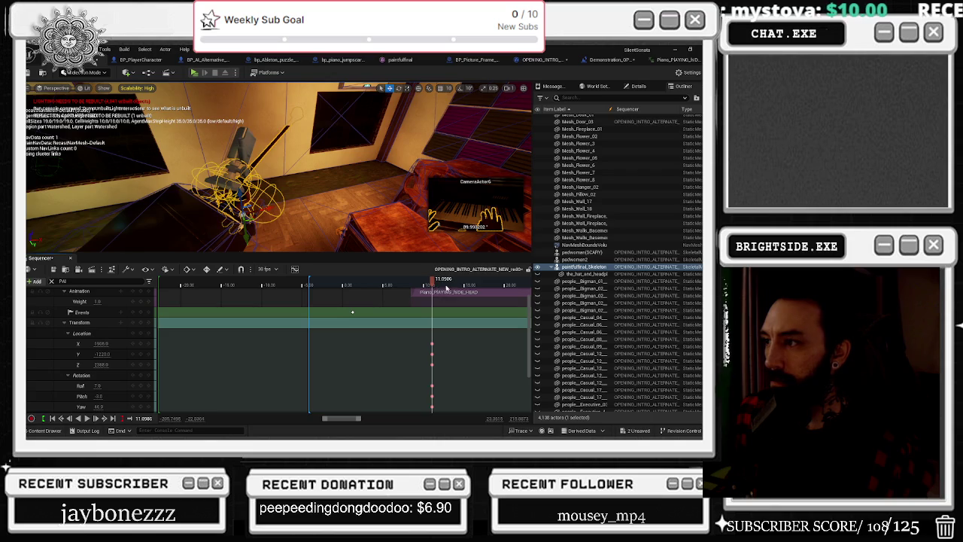
- Play back from about 8.6 and 8 seconds, stopping near 23.5 seconds to check the pose
drag(432, 285, 412, 285)
key(space)
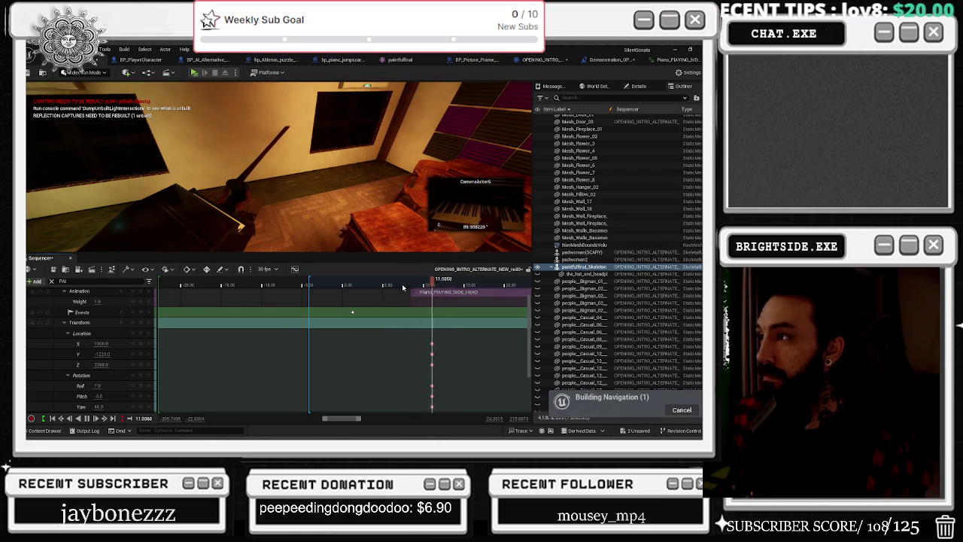
key(space)
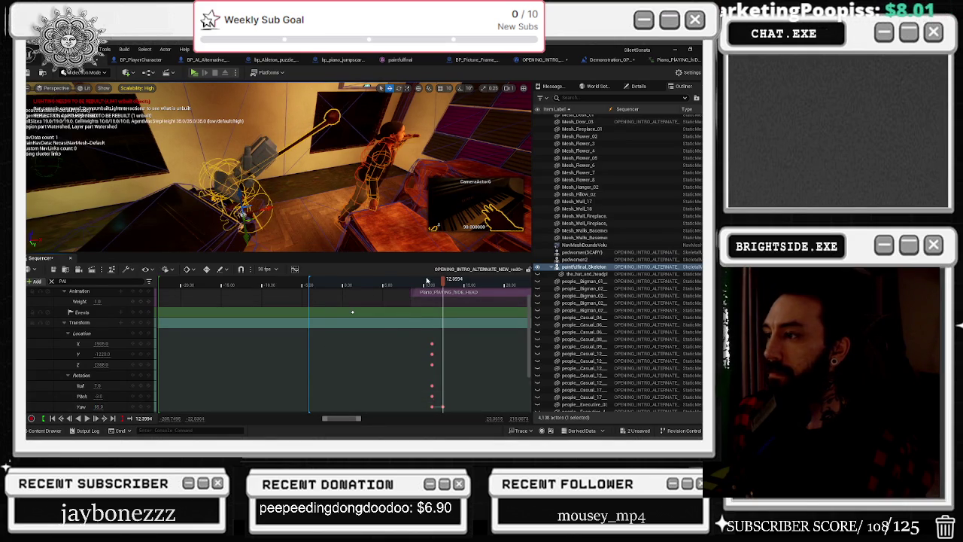
click(409, 283)
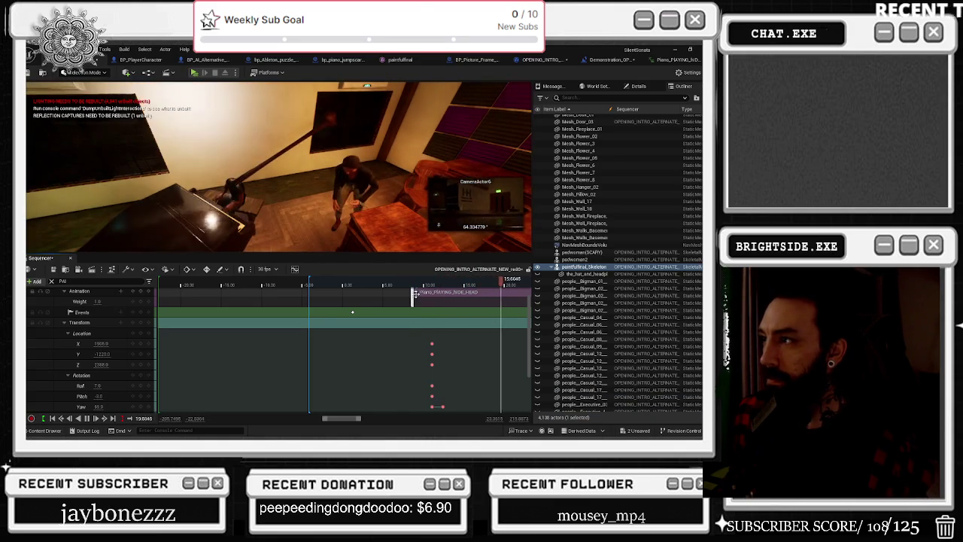
key(space)
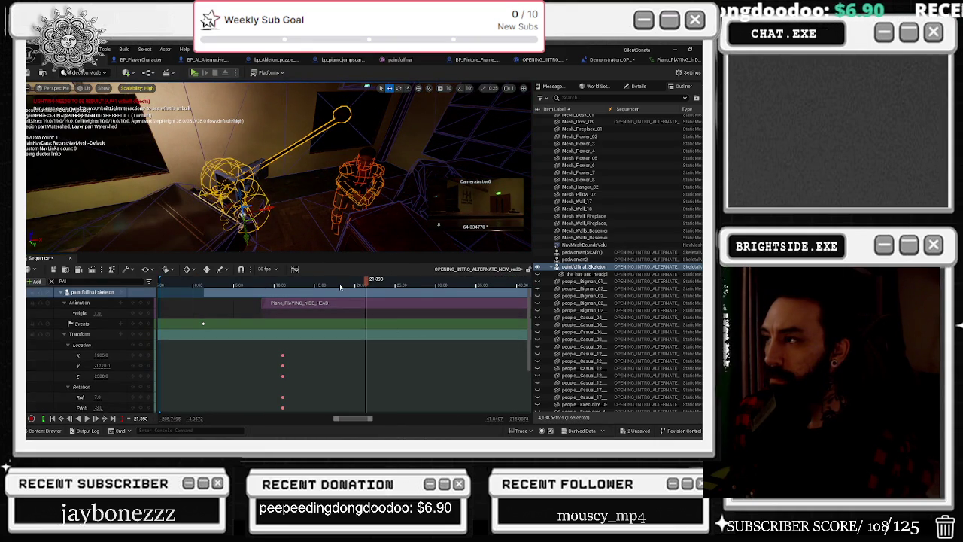
key(space)
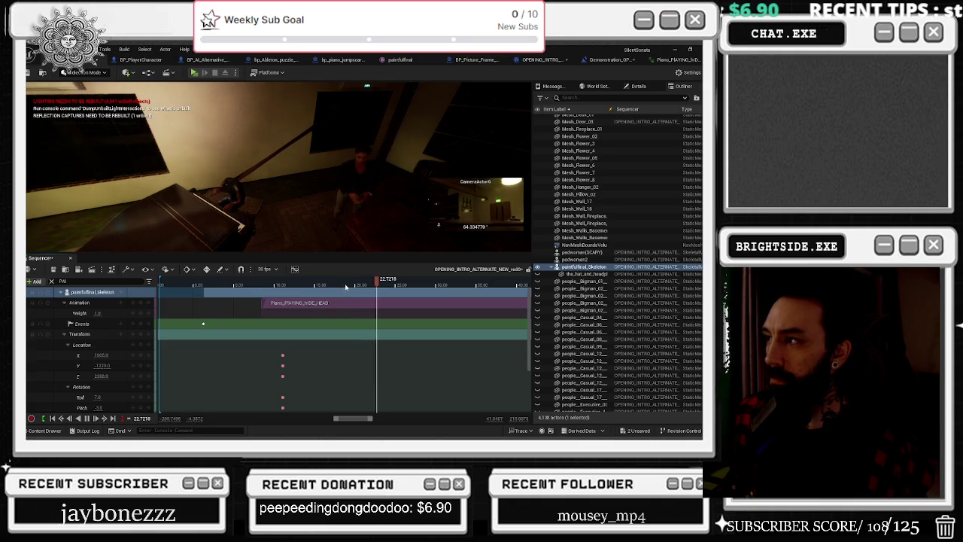
key(space)
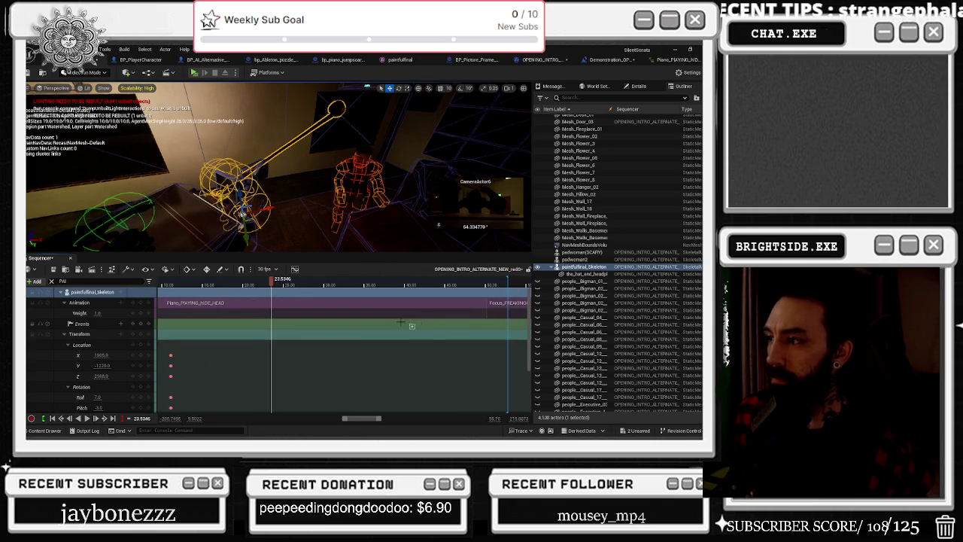
- Key the skeleton's Visibility near 25 seconds, save the level, and launch a preview
ctrl+scroll(400, 322, down, 3)
scroll(327, 340, down, 3)
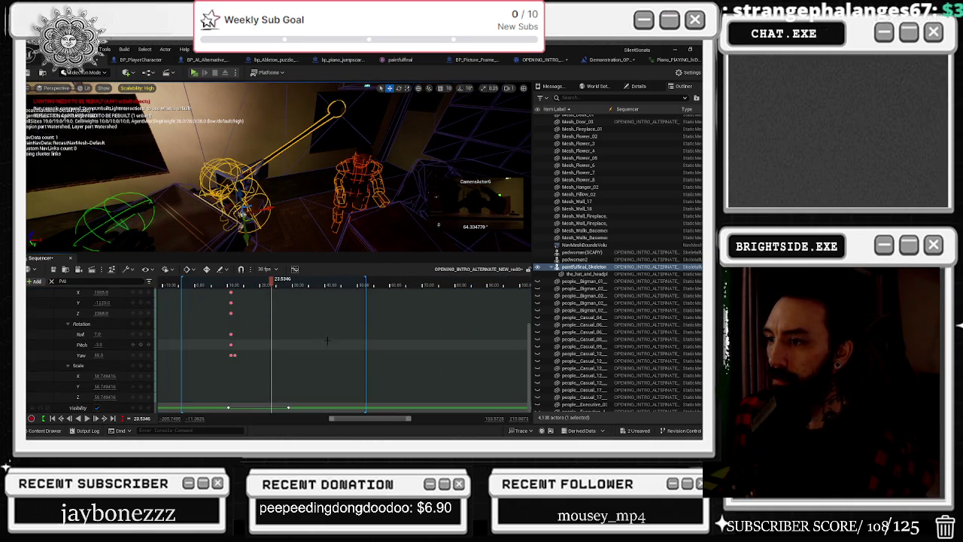
click(140, 407)
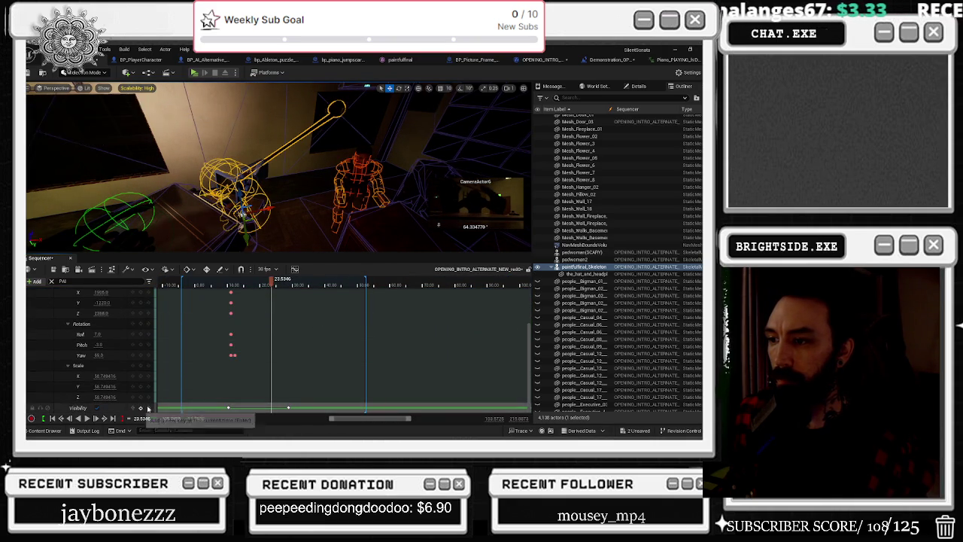
drag(272, 281, 276, 281)
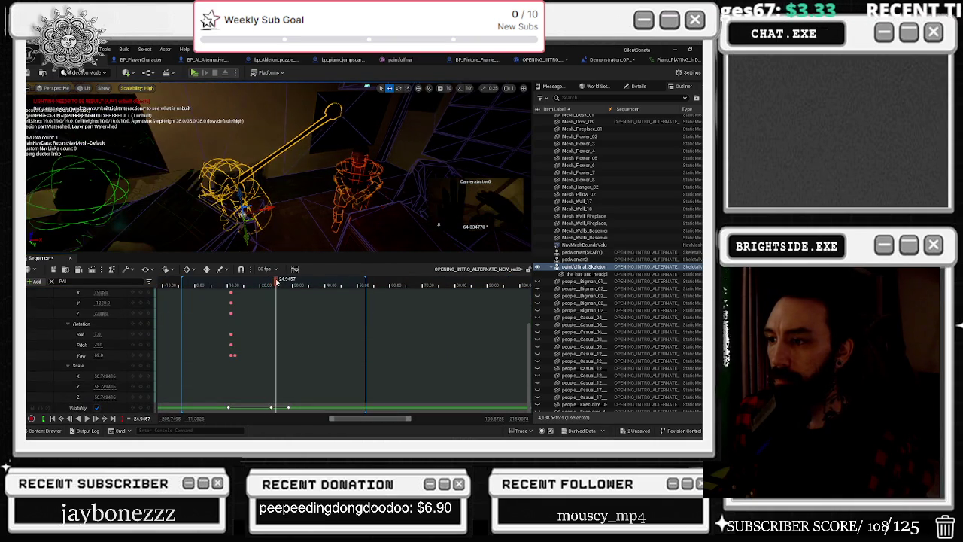
click(87, 418)
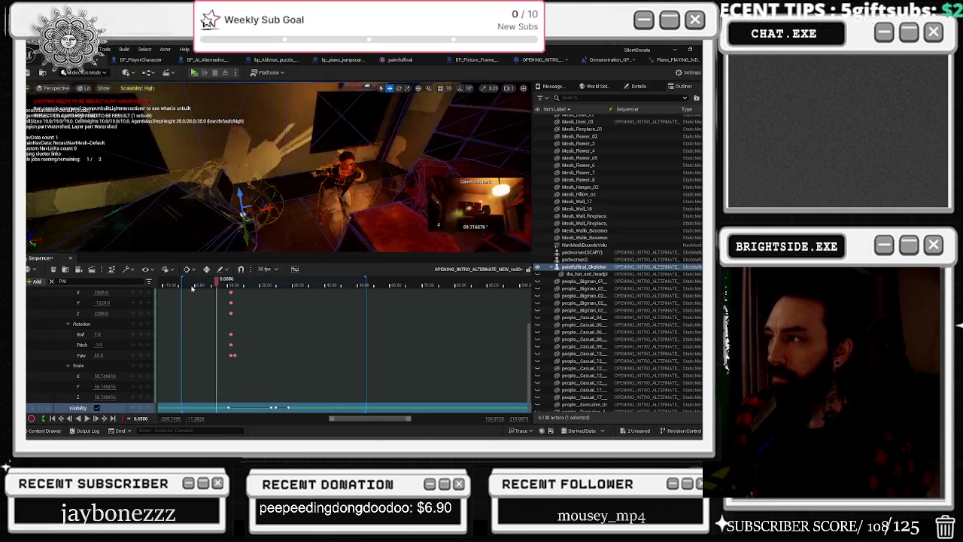
key(space)
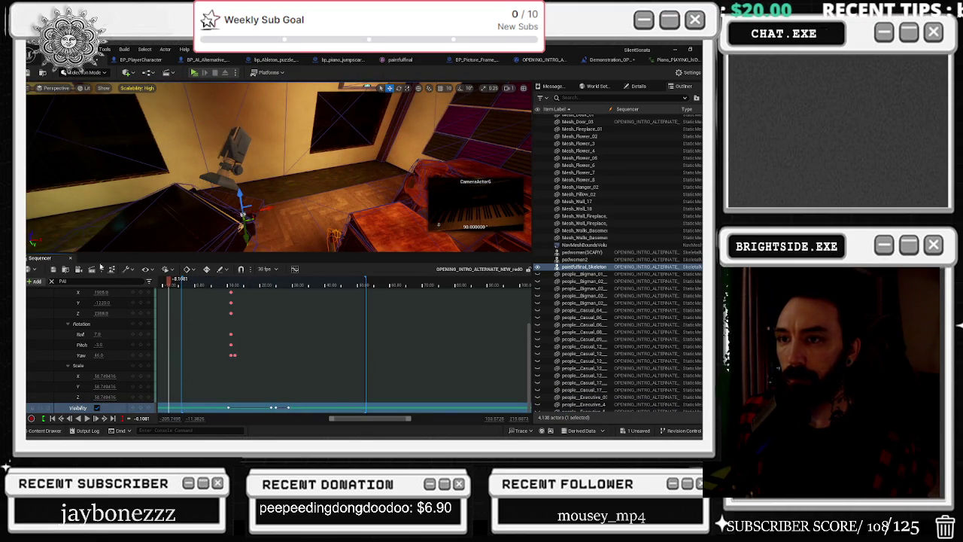
key(ctrl+s)
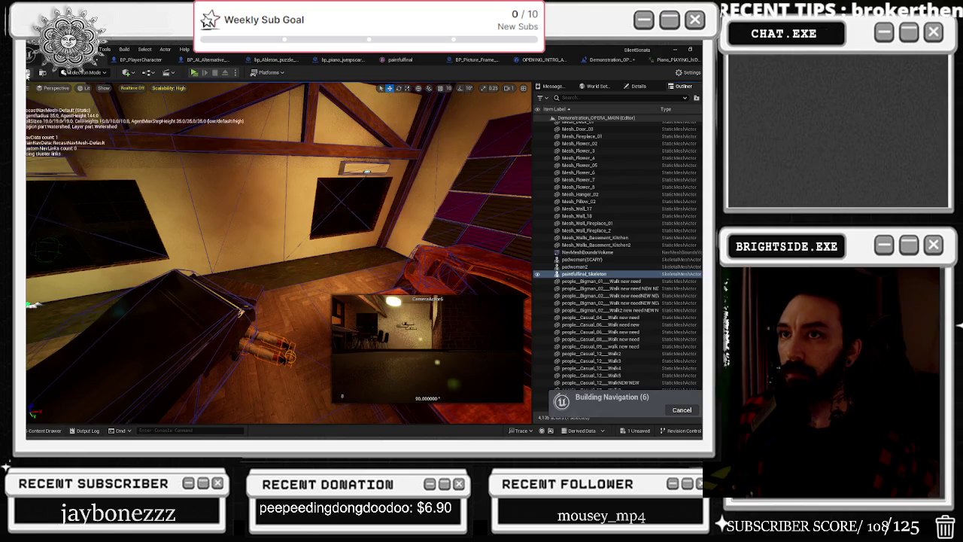
click(194, 73)
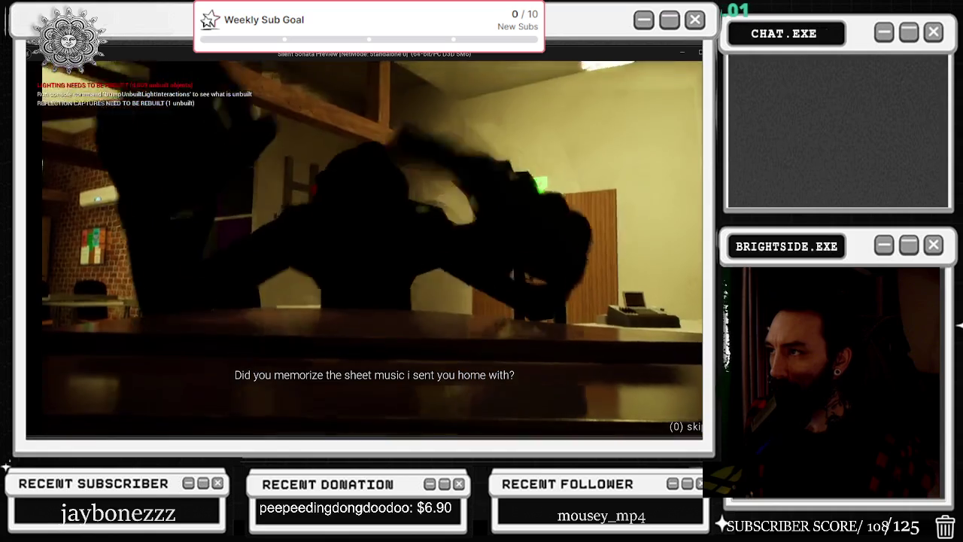
- Stop the game preview and reopen the OPENING_INTRO level sequence from the Content Drawer
key(Escape)
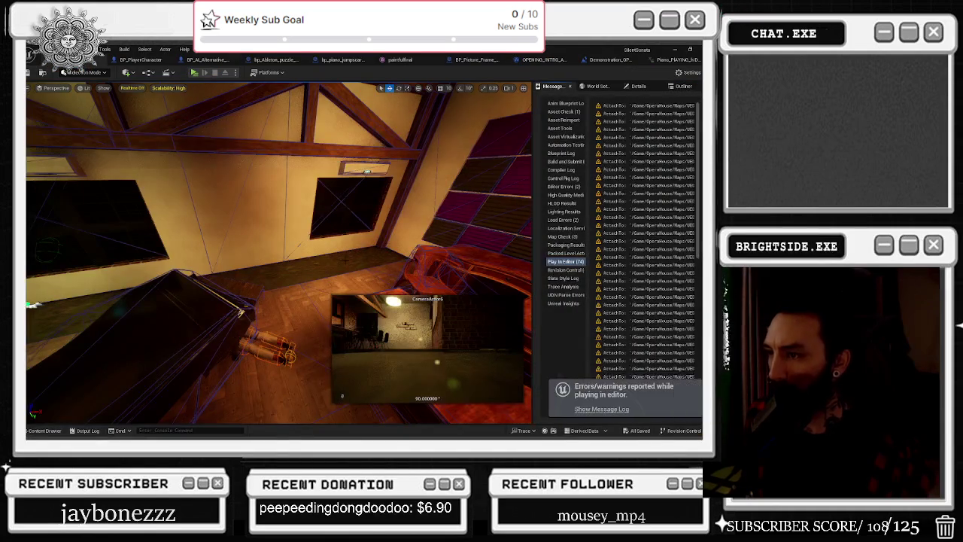
click(57, 433)
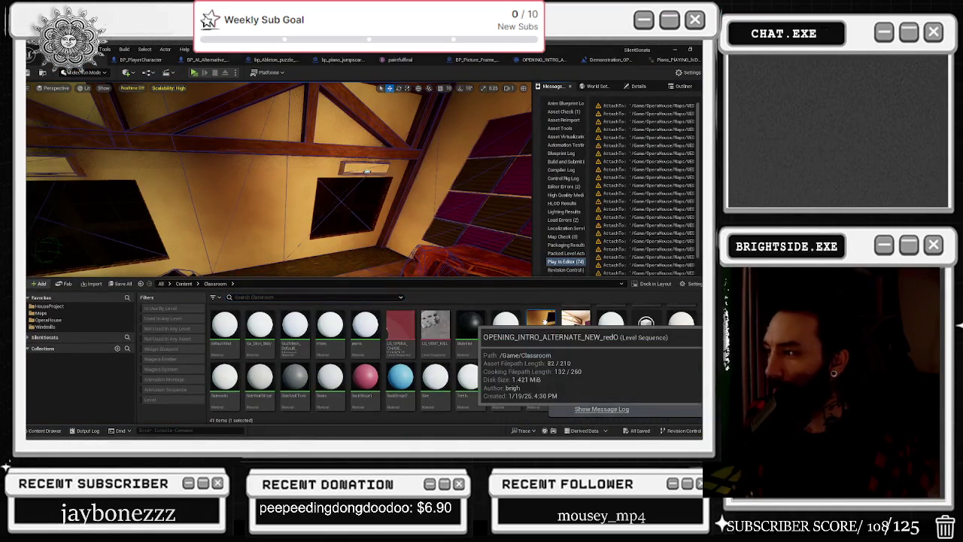
double_click(542, 324)
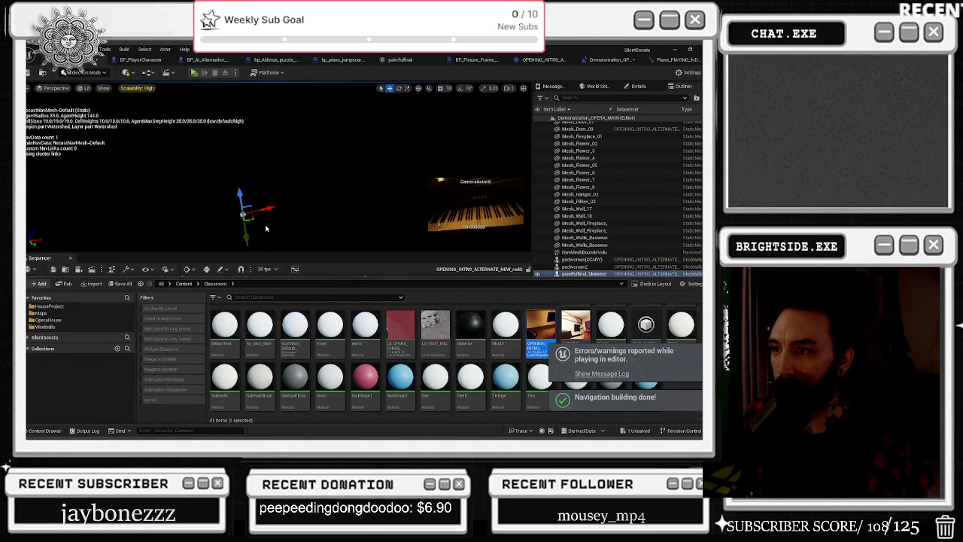
- Return to the timeline and scrub through the camera cuts to the piano-hands shot
click(265, 284)
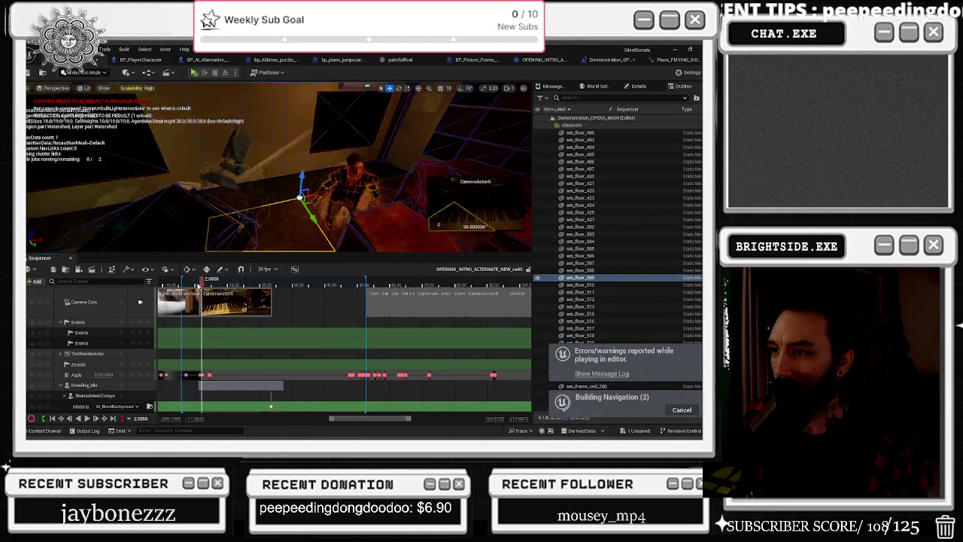
click(208, 282)
click(140, 301)
click(214, 284)
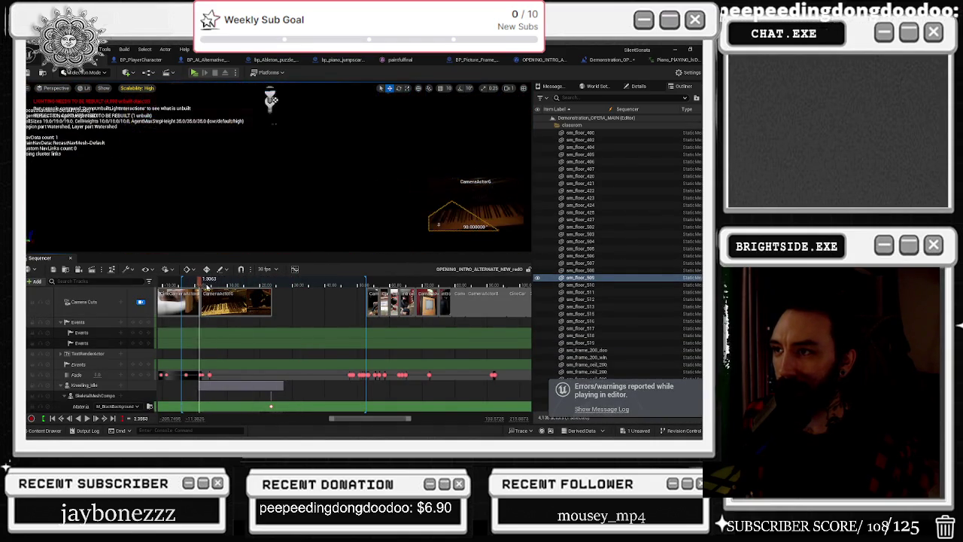
drag(215, 286, 230, 283)
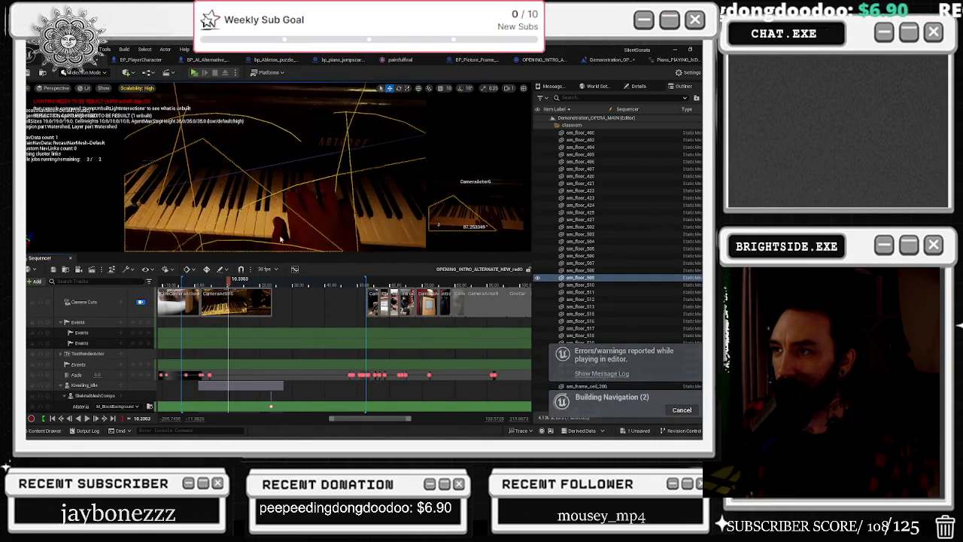
- Select painfulfinal_Skeleton and set its Materials Element 0 to Ch06_body
click(301, 211)
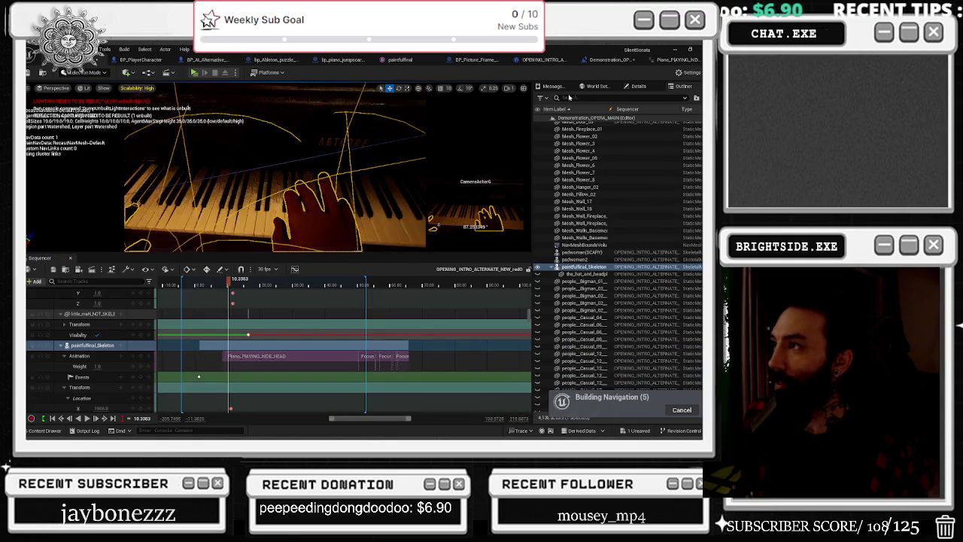
click(638, 86)
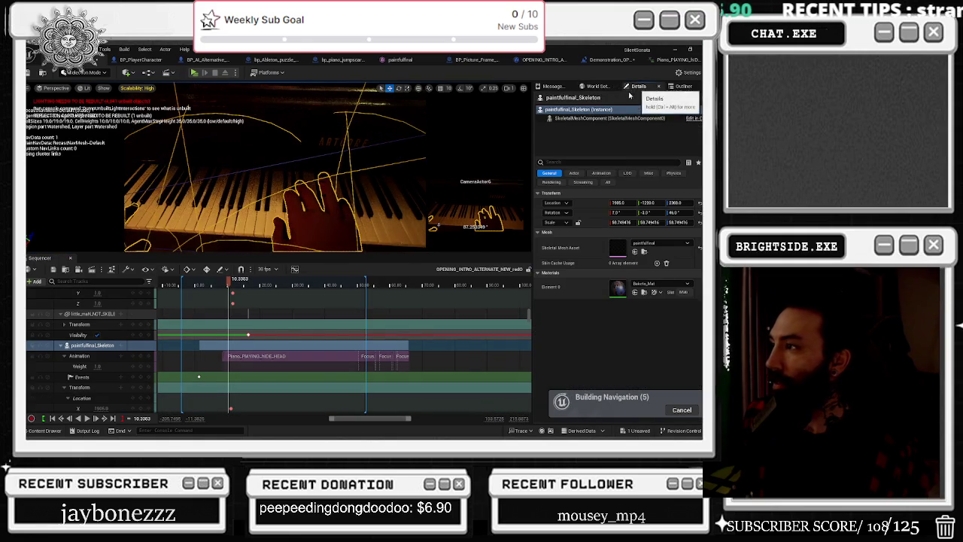
click(649, 286)
text(CH)
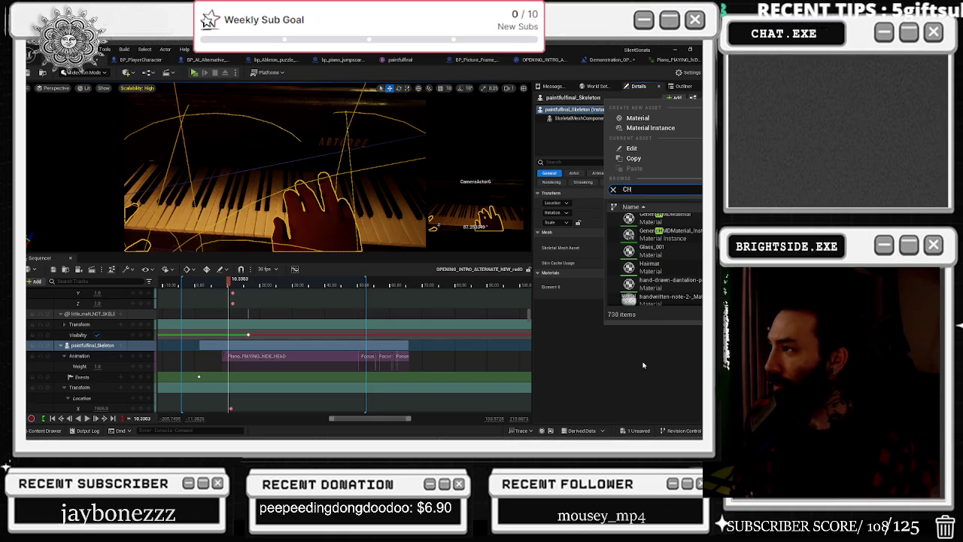
text(O)
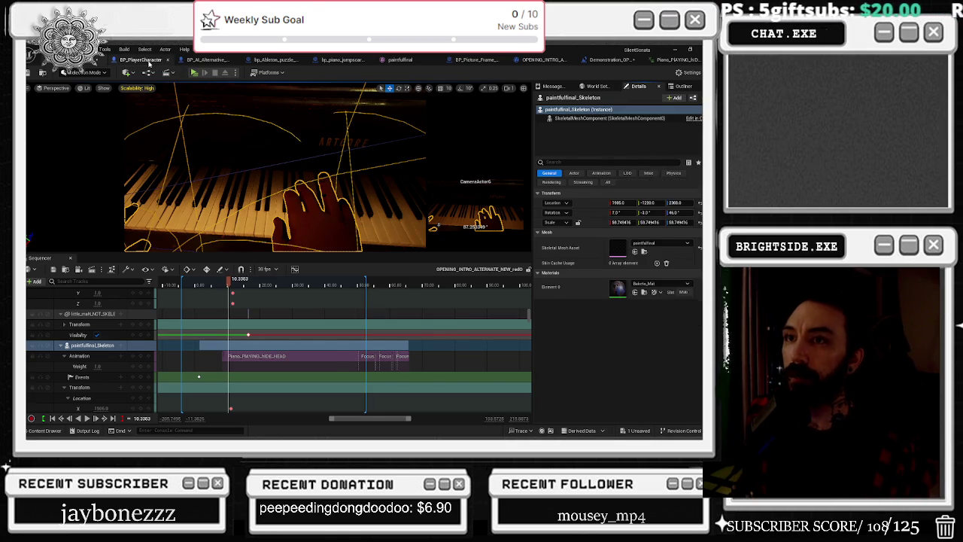
click(135, 60)
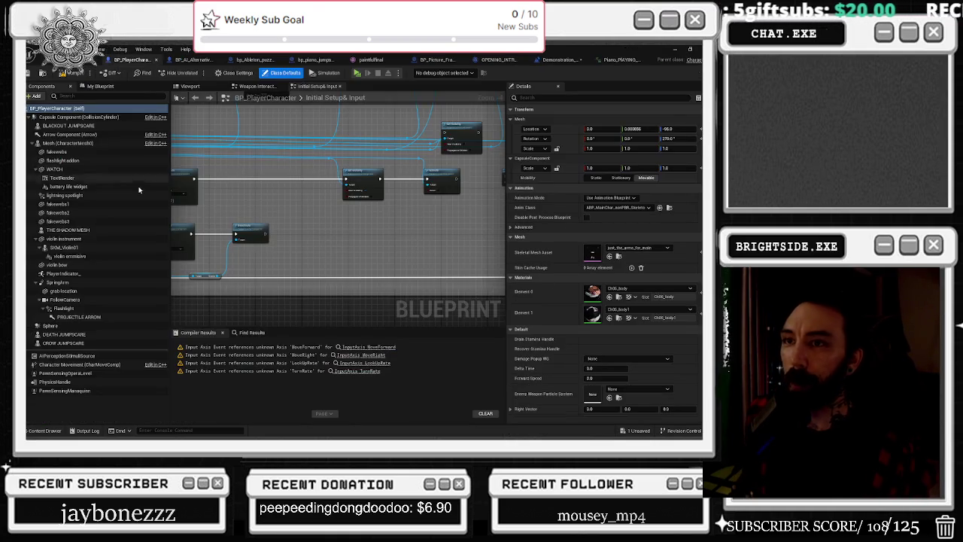
click(619, 297)
click(75, 60)
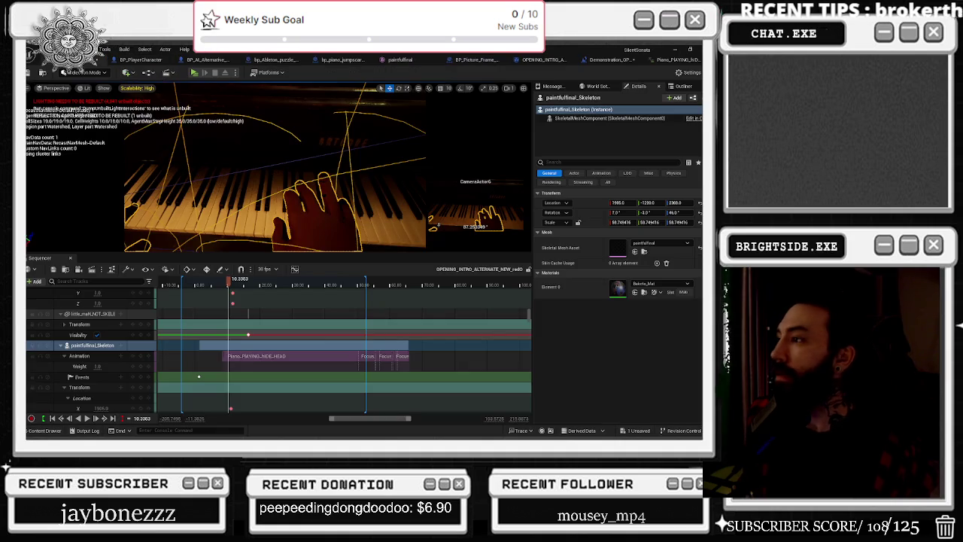
click(635, 293)
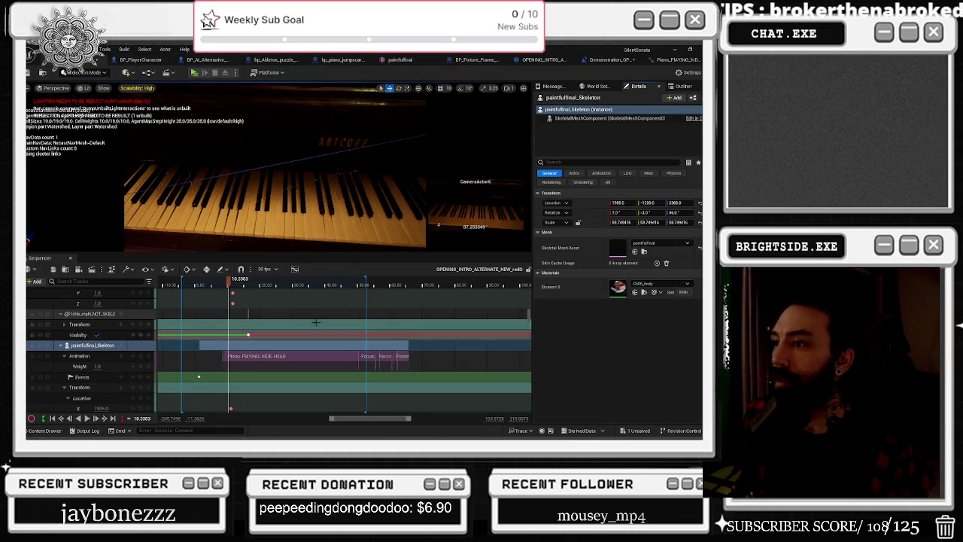
- Replace the hands' Element 0 material with M_SkinBall and check the shot near 10 seconds
click(225, 283)
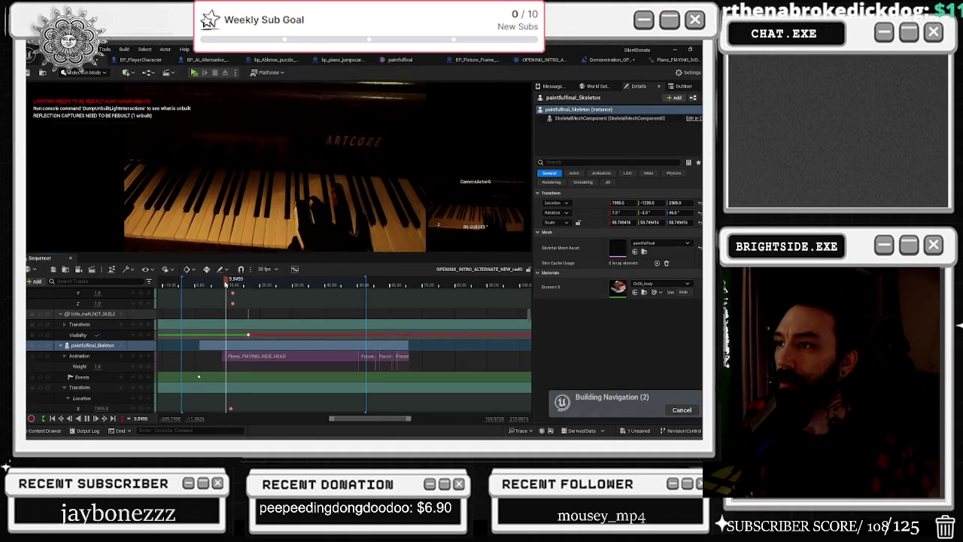
click(658, 284)
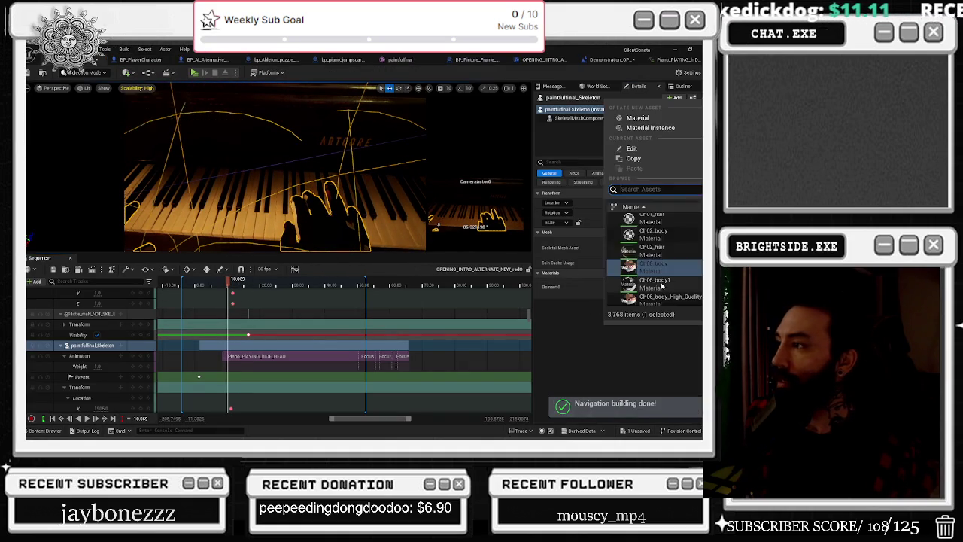
text(BROWN)
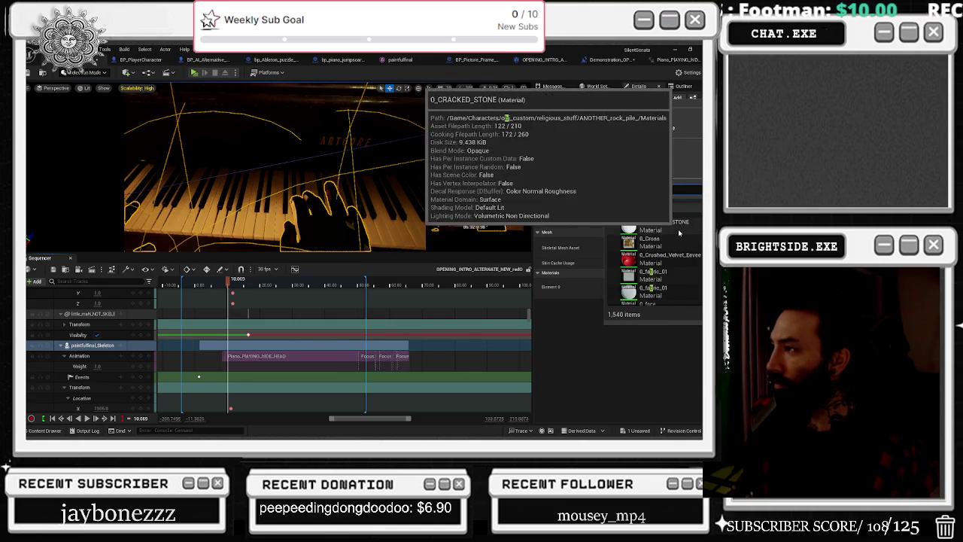
scroll(678, 230, down, 3)
scroll(678, 226, down, 2)
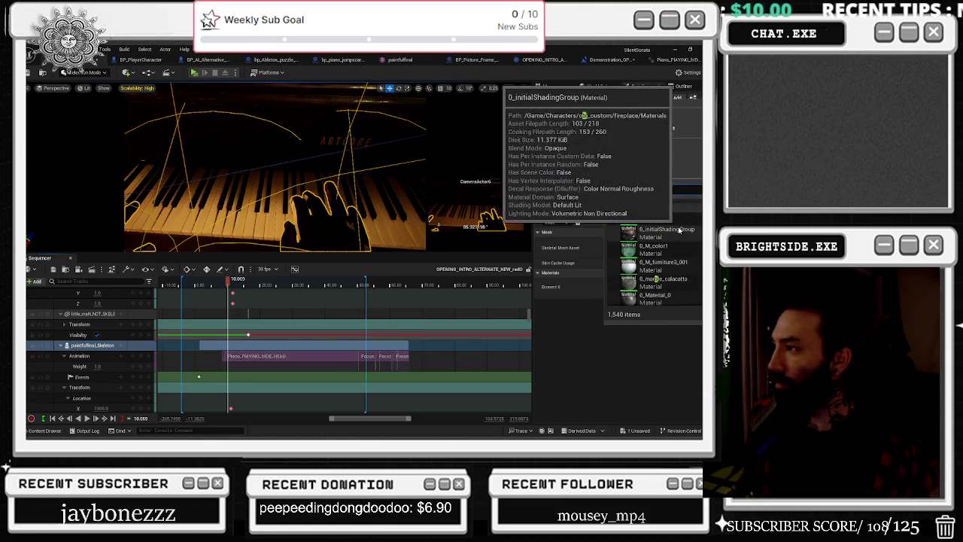
text(SKIN)
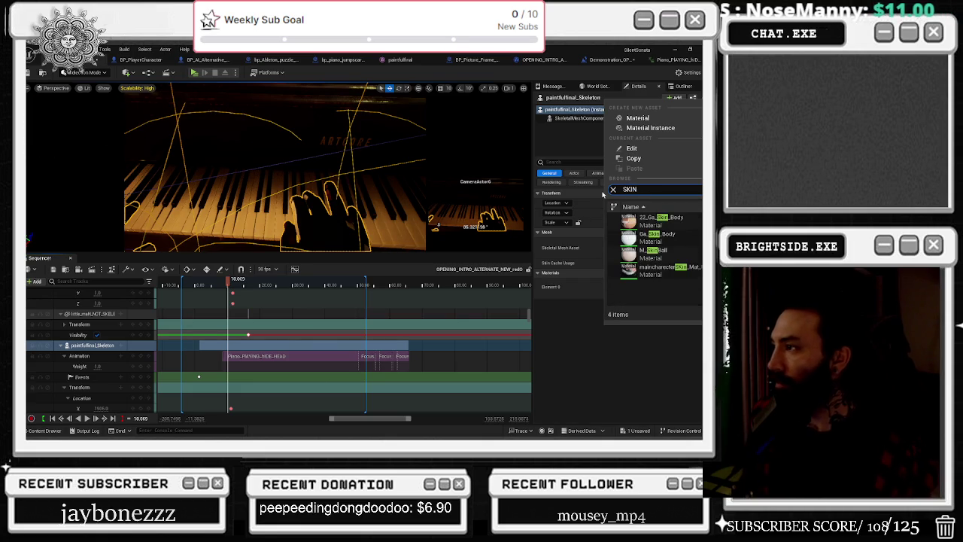
mouse_move(652, 225)
click(651, 250)
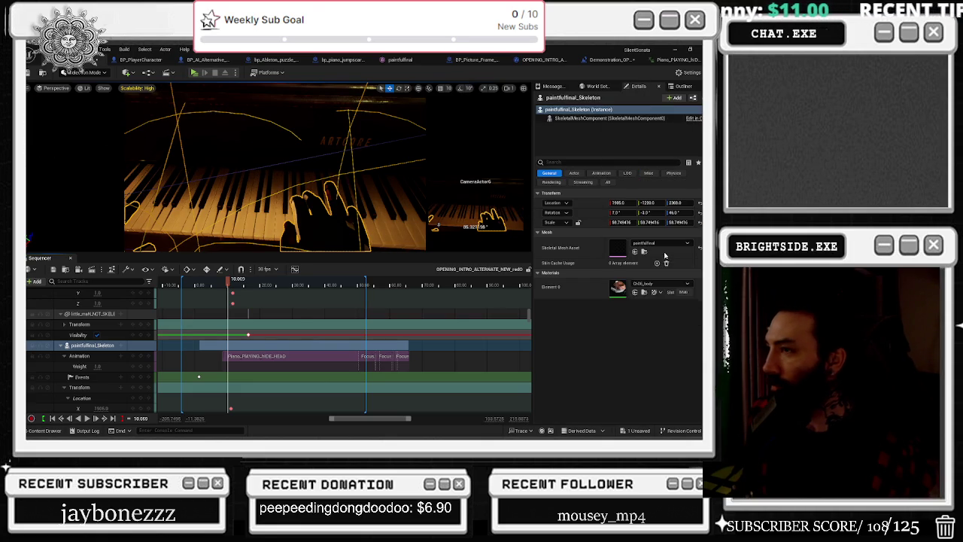
click(223, 284)
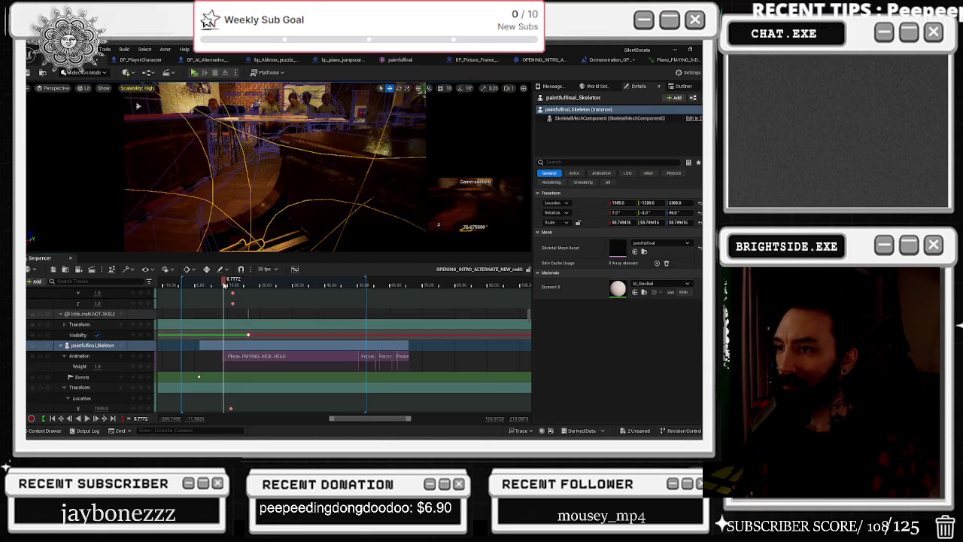
- Undo the material replacement and play the sequence from about 10 seconds to check the hands
key(g)
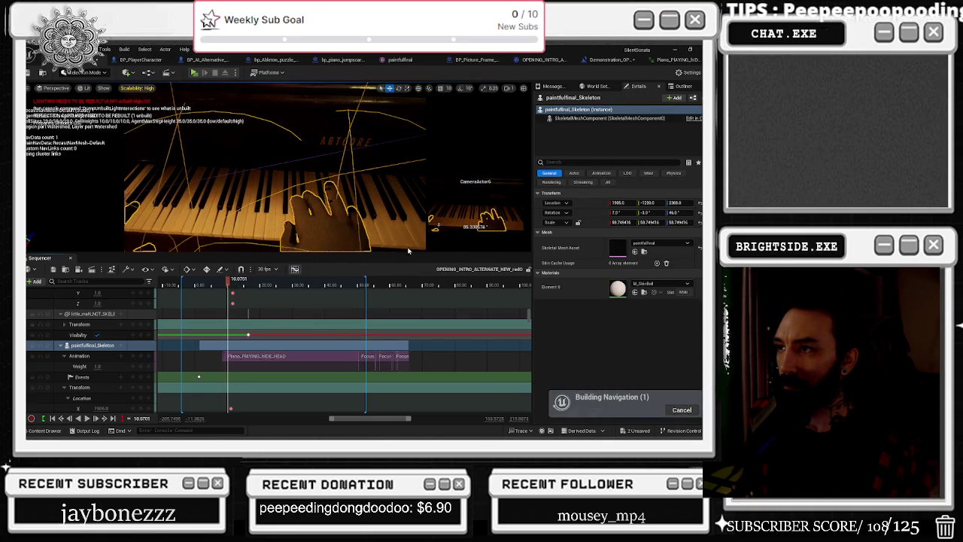
key(ctrl+z)
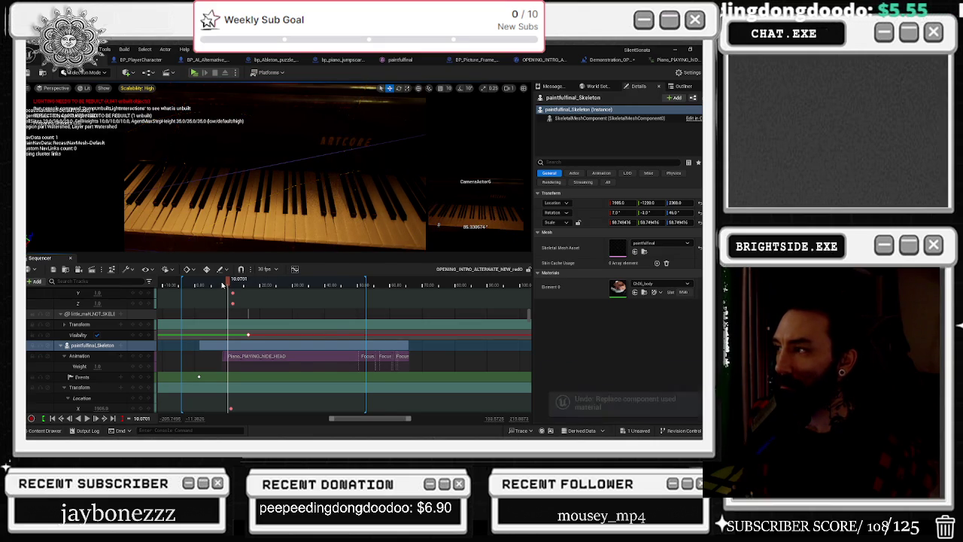
click(224, 283)
drag(225, 284, 232, 284)
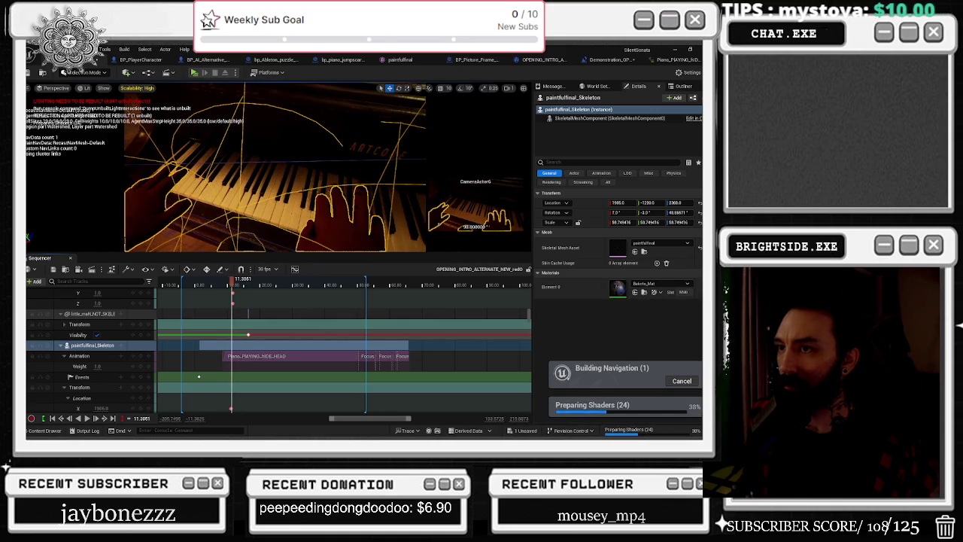
key(space)
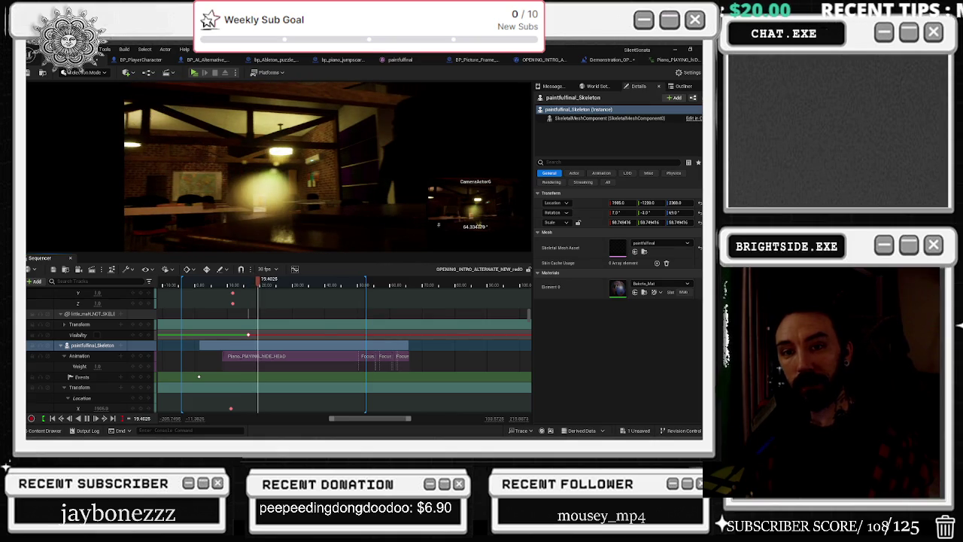
click(235, 280)
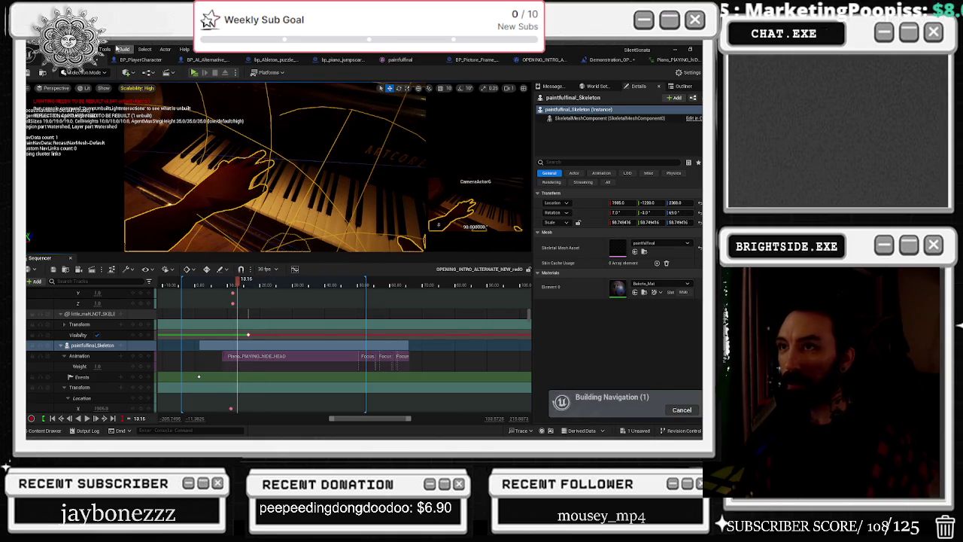
- Switch the viewport to Unlit, set Scalability to Low, and reselect the hands skeleton
click(88, 89)
click(86, 134)
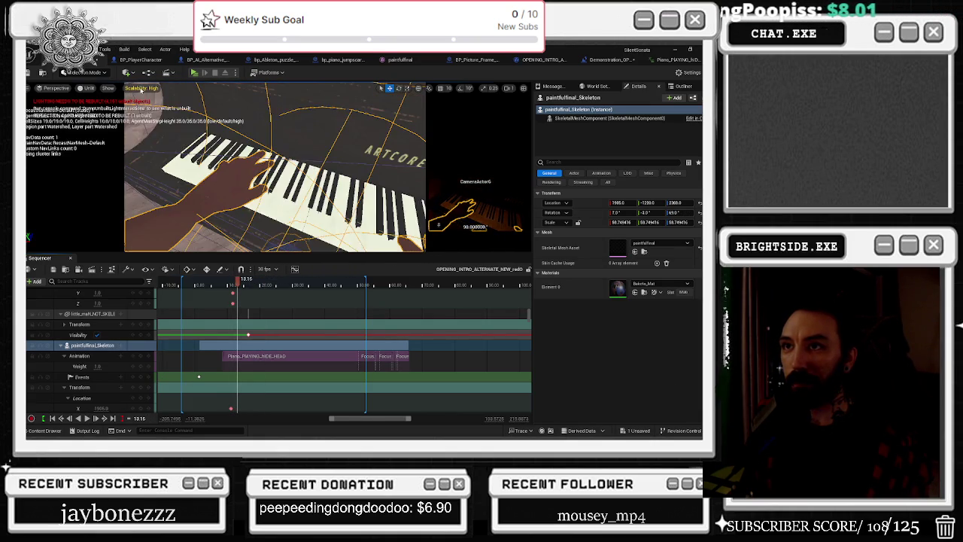
click(137, 88)
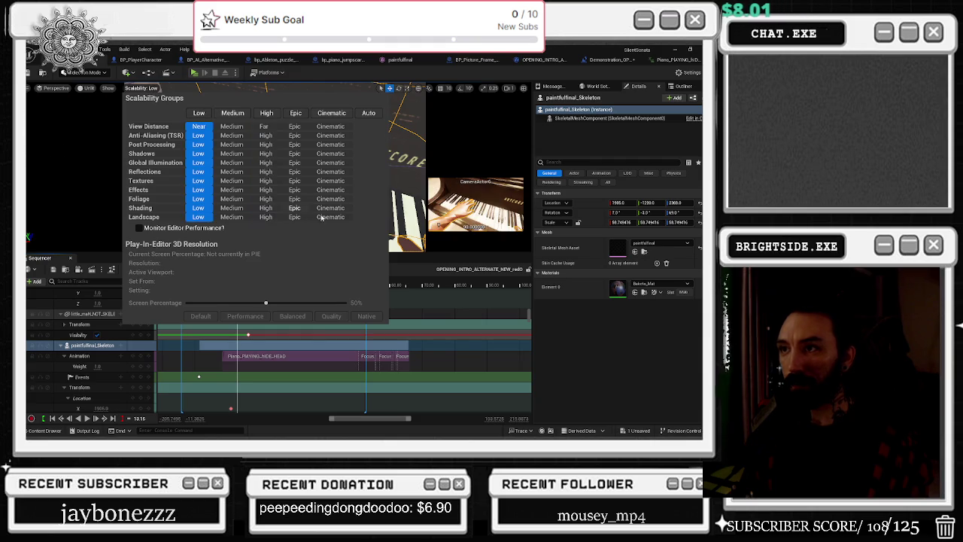
click(345, 195)
click(92, 345)
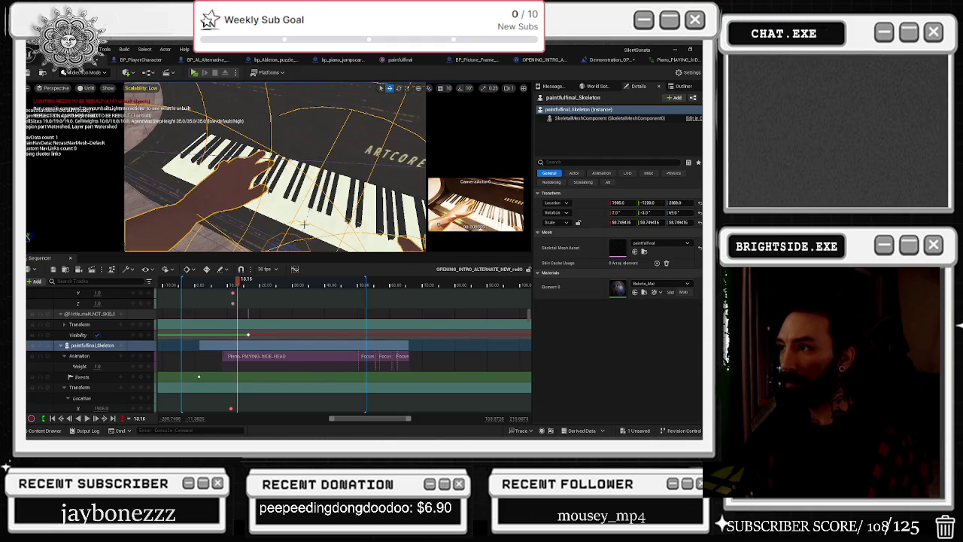
mouse_move(238, 282)
mouse_down()
mouse_move(276, 288)
mouse_move(195, 290)
mouse_move(228, 289)
mouse_up()
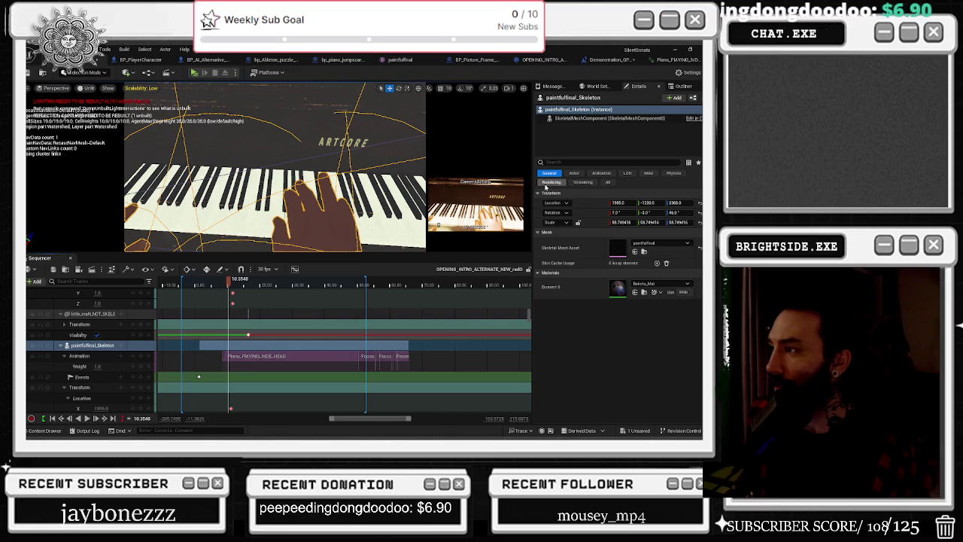
- In the Baketo_Mat material editor, change Blend Mode from Masked to Opaque, apply, and return to the level
double_click(616, 286)
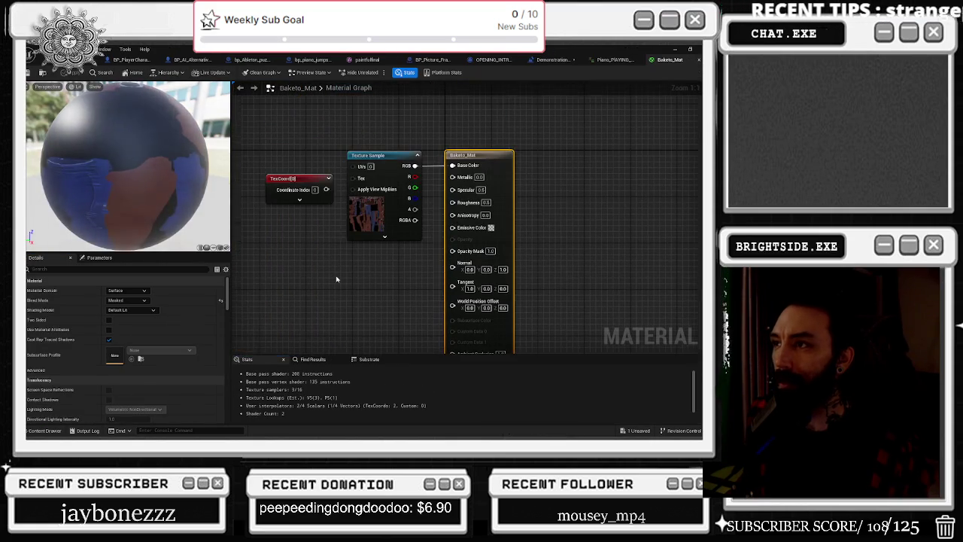
drag(478, 155, 496, 155)
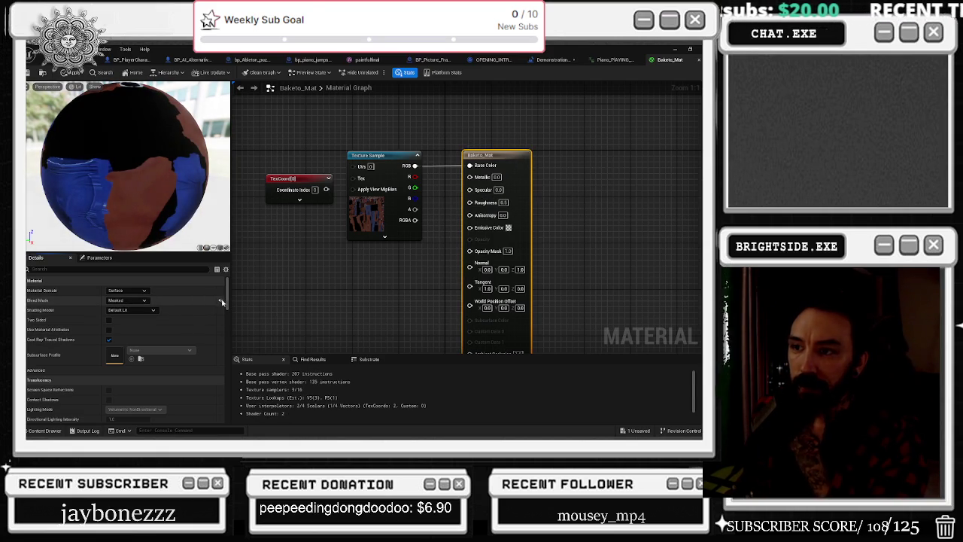
key(ctrl+z)
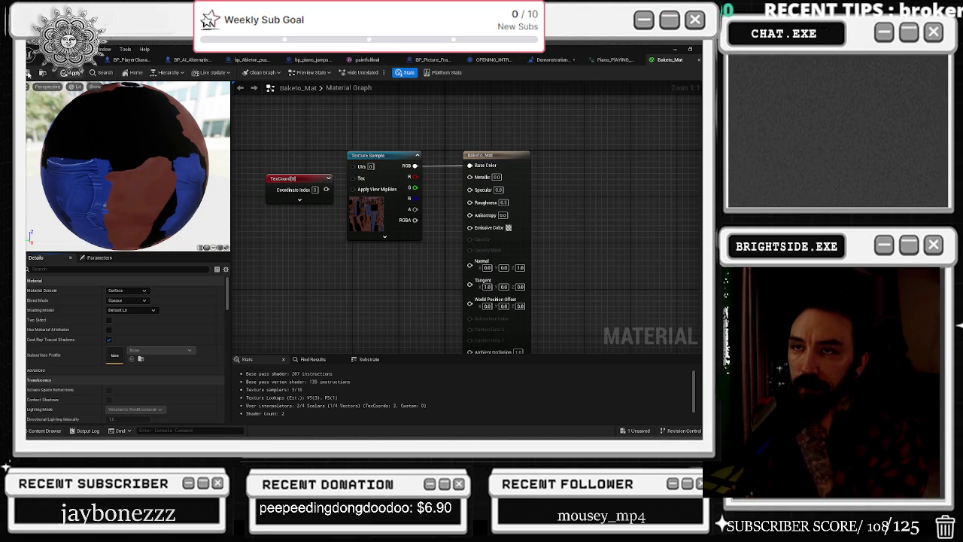
key(ctrl+s)
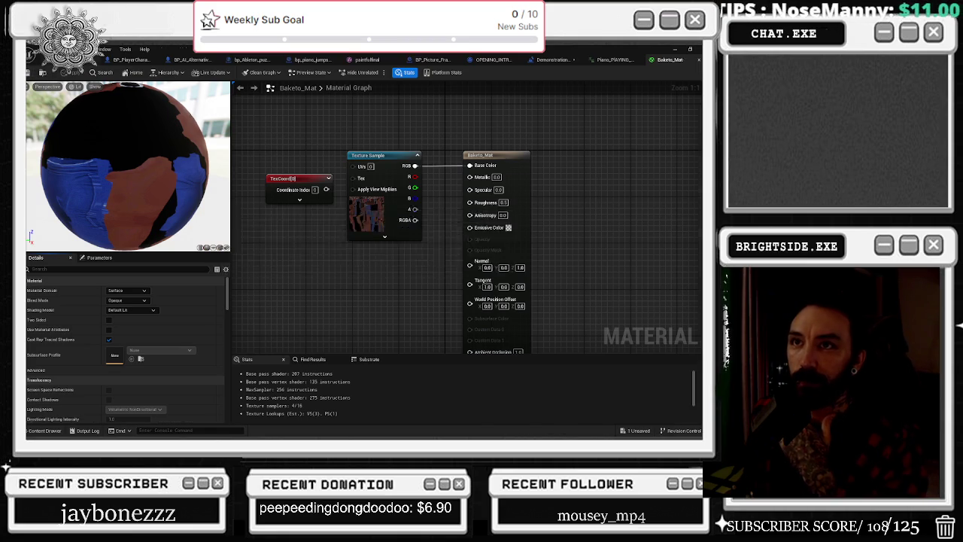
click(36, 60)
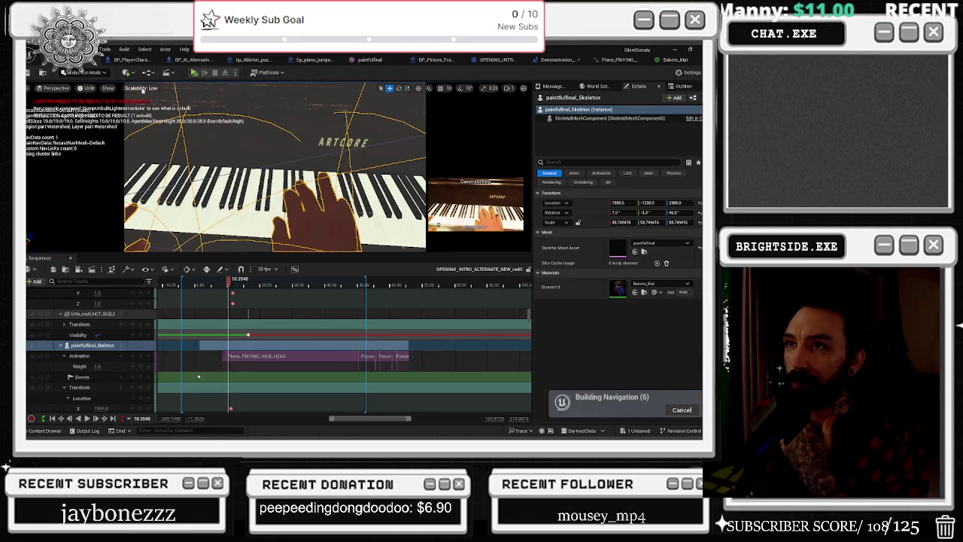
- Set engine scalability to Epic for all groups and scrub back to the piano shot
click(143, 91)
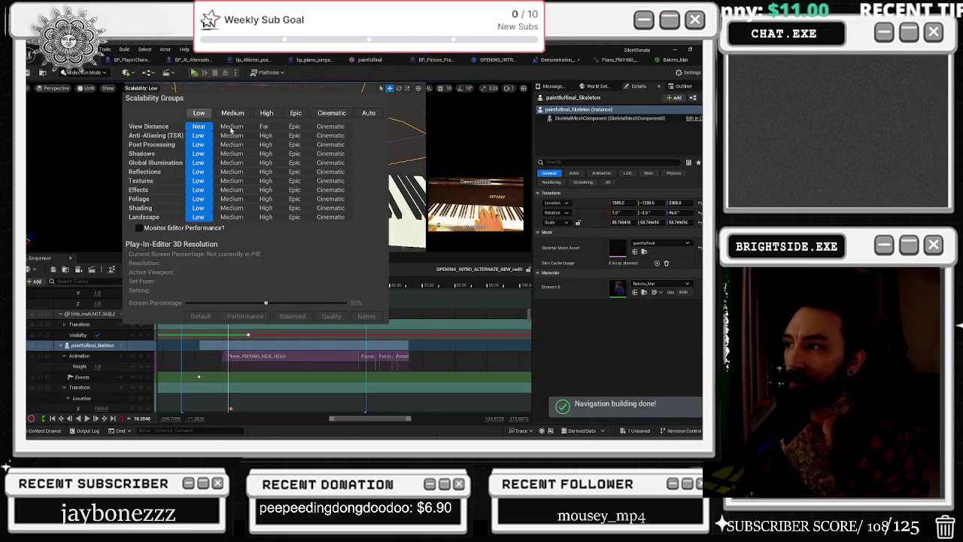
click(295, 113)
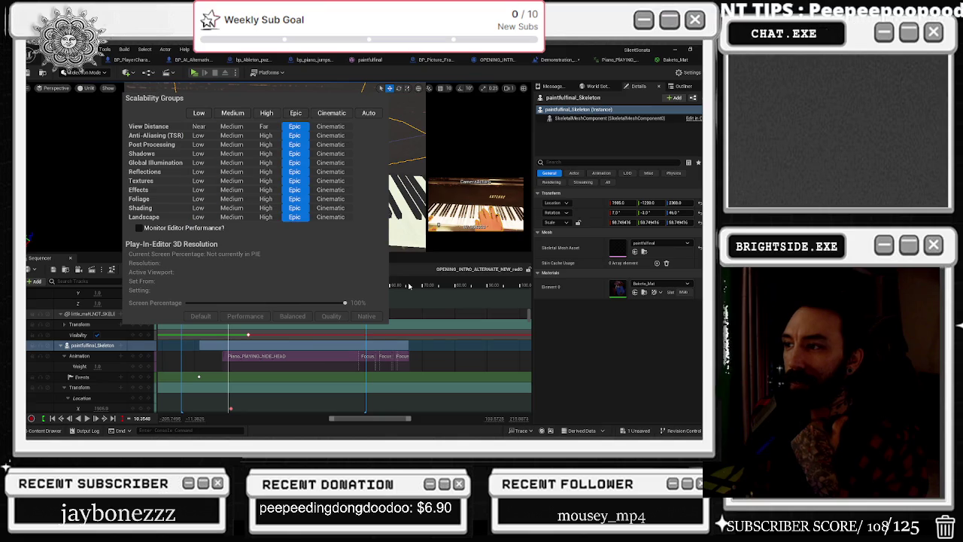
click(297, 284)
drag(279, 282, 237, 282)
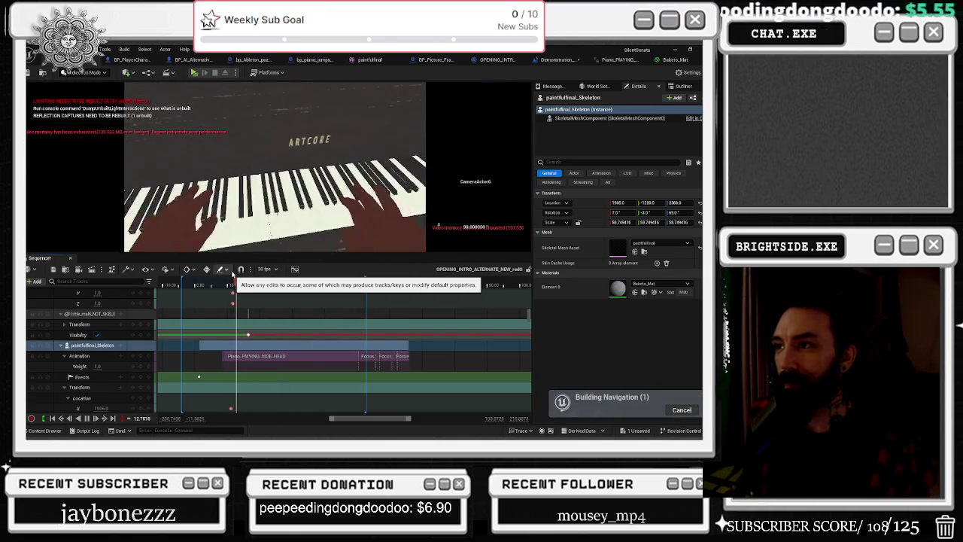
- Switch the viewport back to Lit shading and play the camera shots to about 28 s
click(88, 88)
click(109, 123)
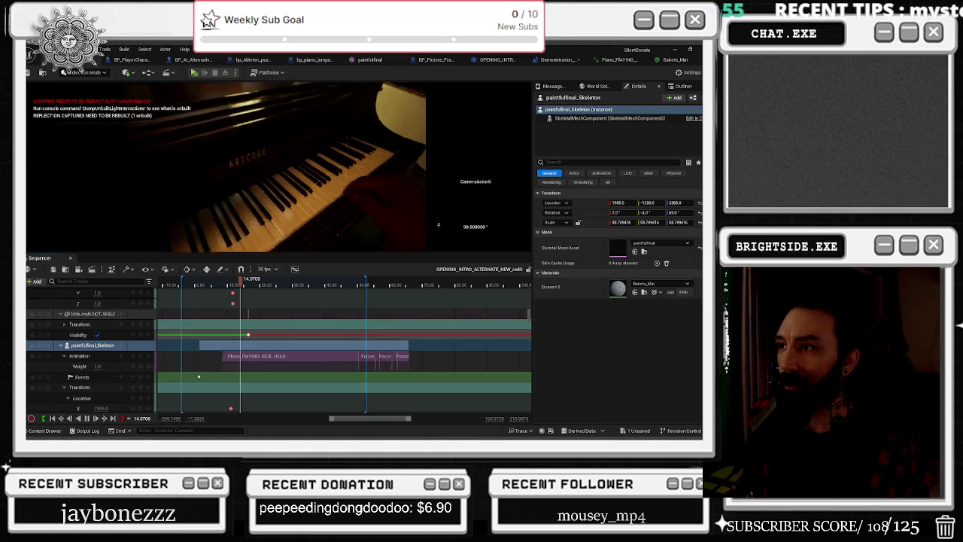
drag(240, 280, 224, 283)
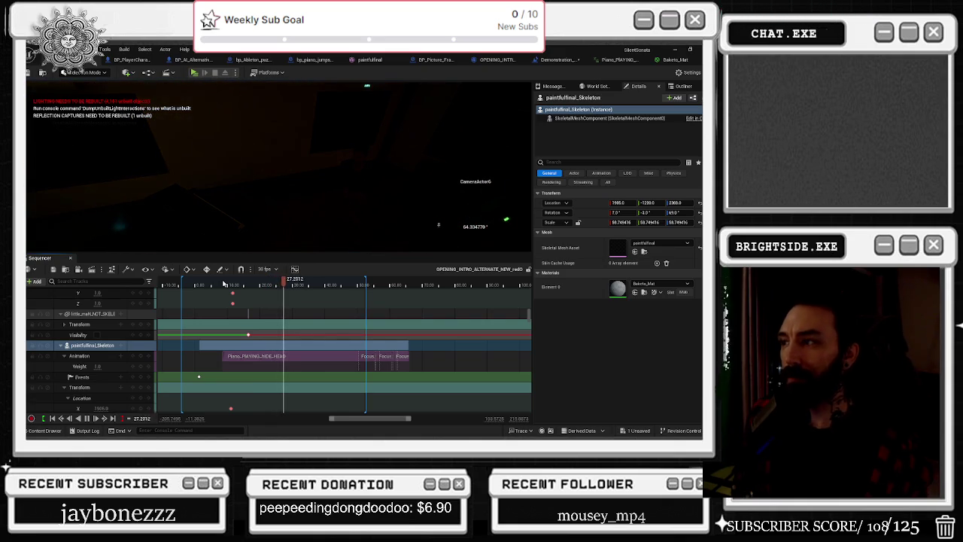
key(space)
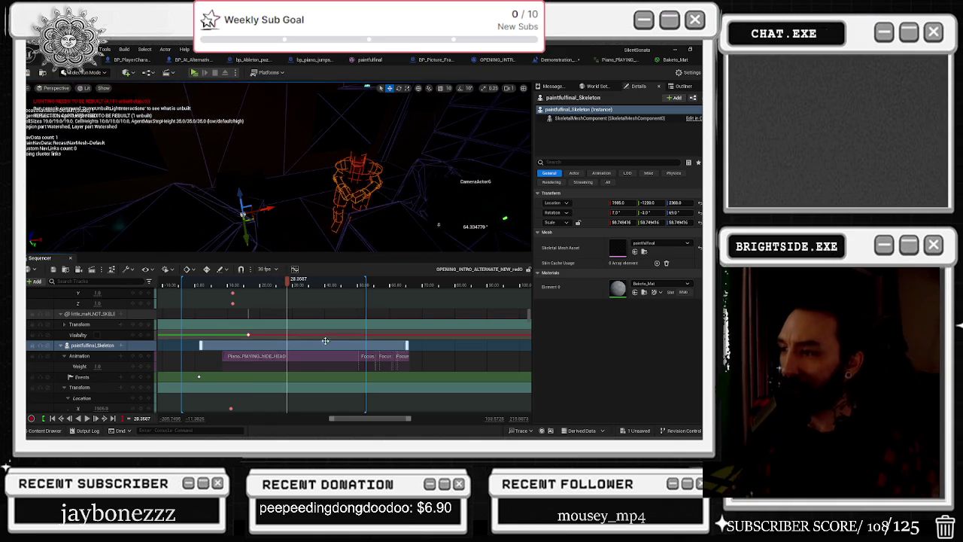
- Stop playback, park the playhead at 23.83, and move the range end marker later
click(242, 214)
scroll(336, 322, down, 5)
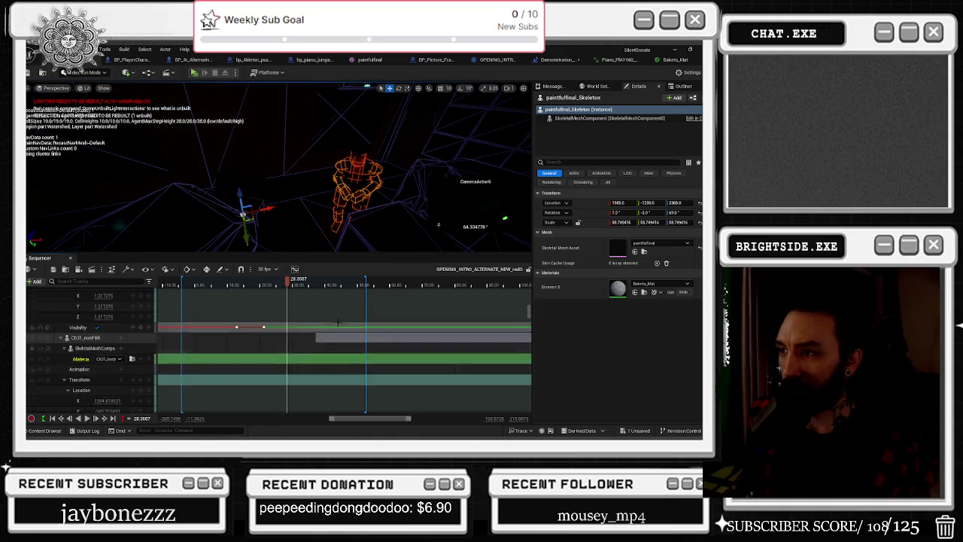
scroll(336, 322, up, 10)
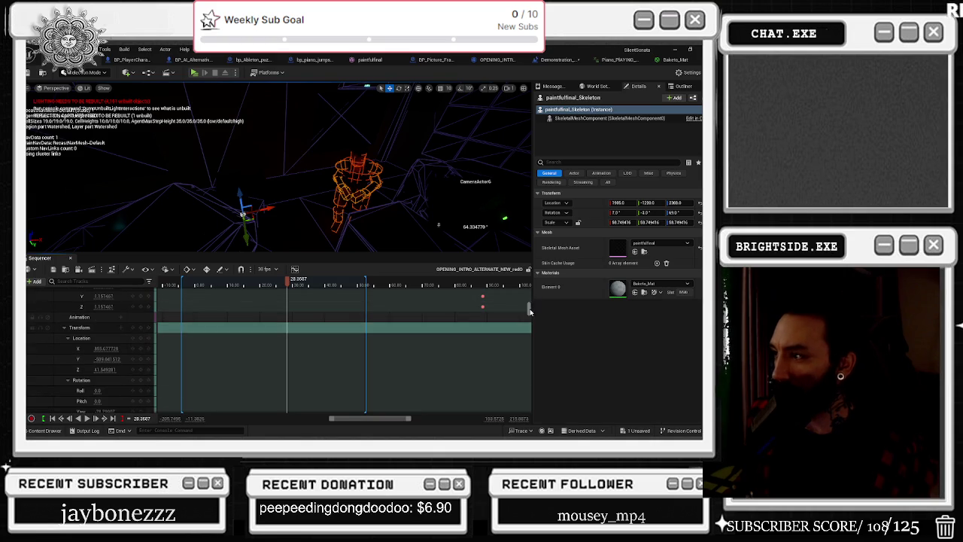
mouse_move(288, 281)
mouse_down()
mouse_move(255, 281)
mouse_move(273, 281)
mouse_up()
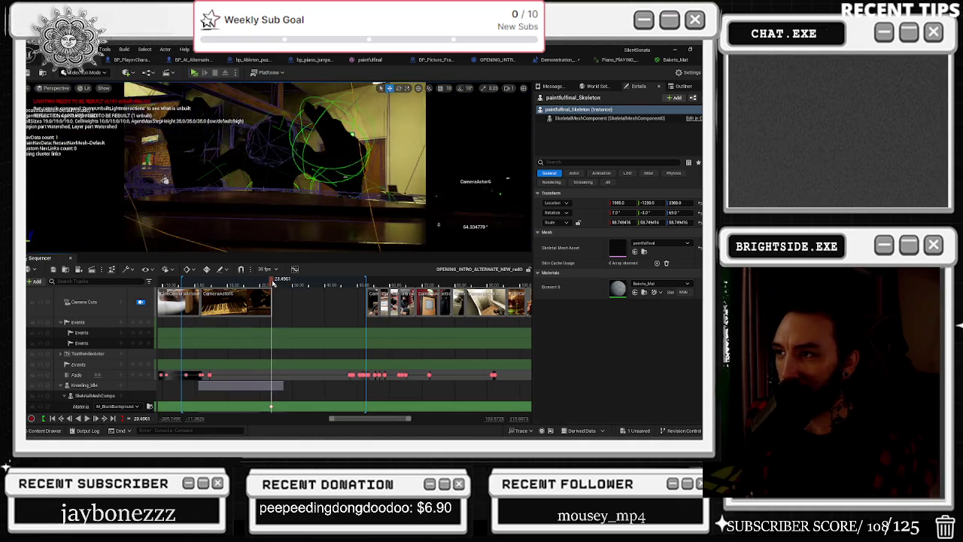
drag(182, 281, 252, 280)
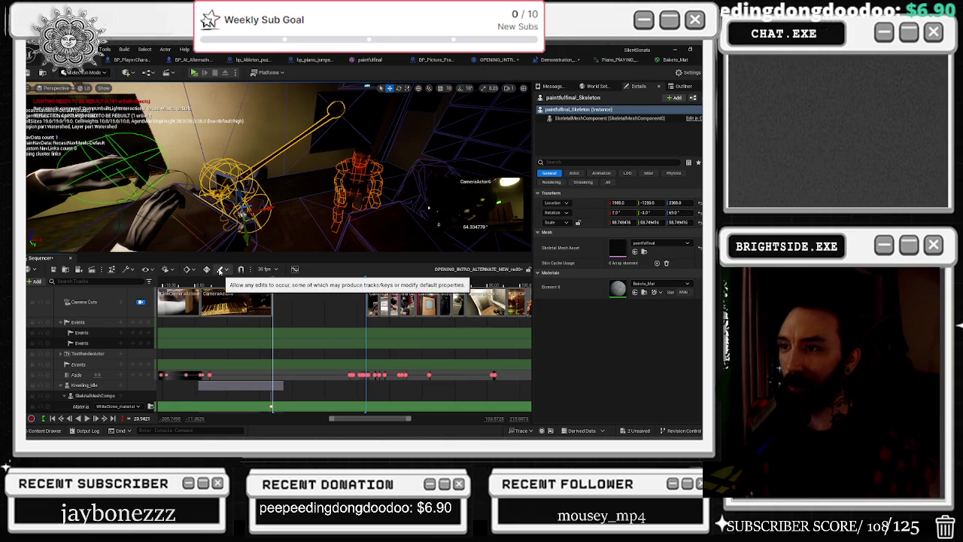
- Try the Transform Selection command from the Sequencer actions list, then dismiss it
click(169, 269)
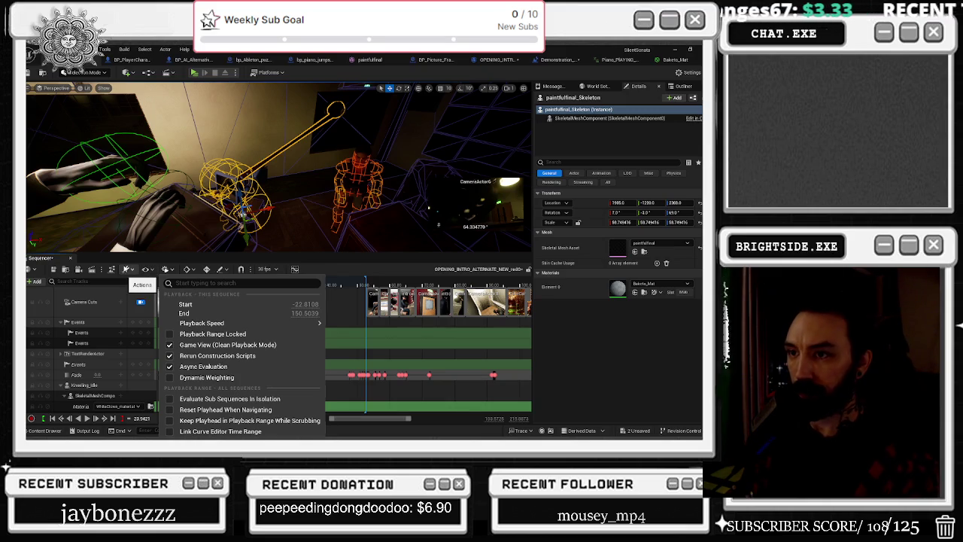
click(128, 269)
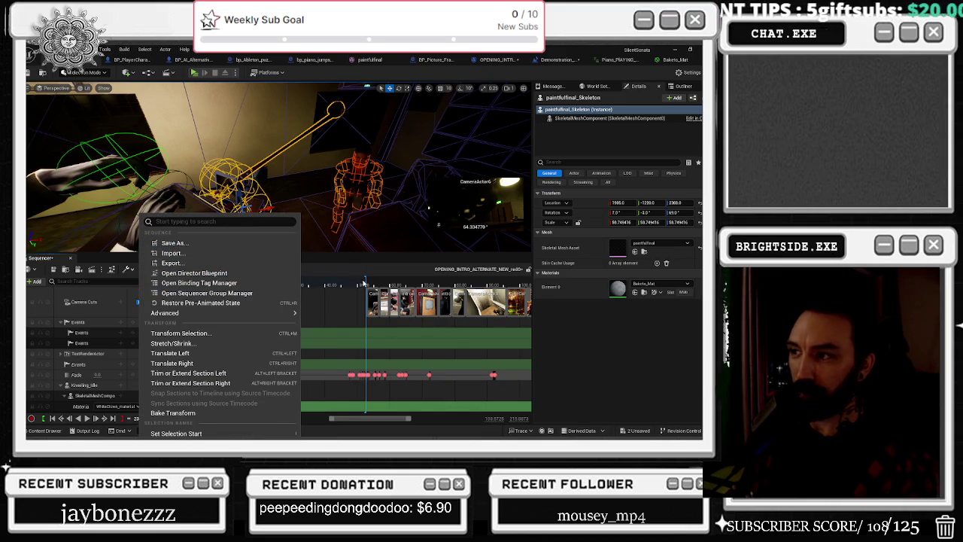
mouse_move(222, 316)
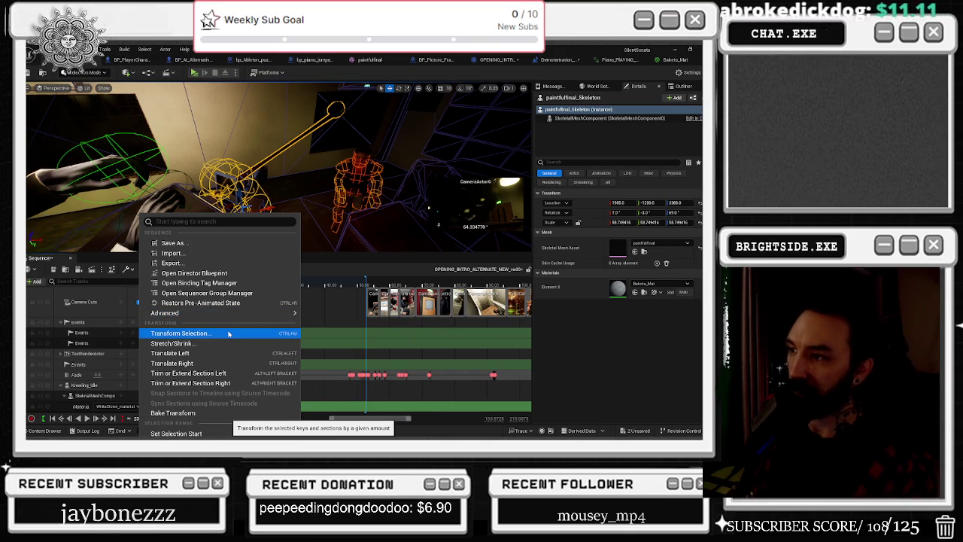
click(275, 285)
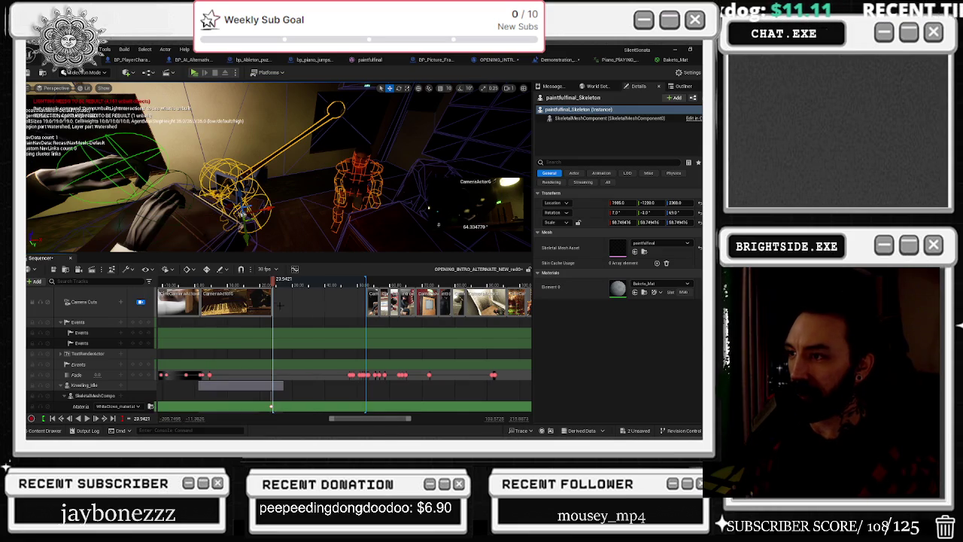
mouse_move(277, 285)
mouse_down()
mouse_move(303, 285)
mouse_move(272, 285)
mouse_up()
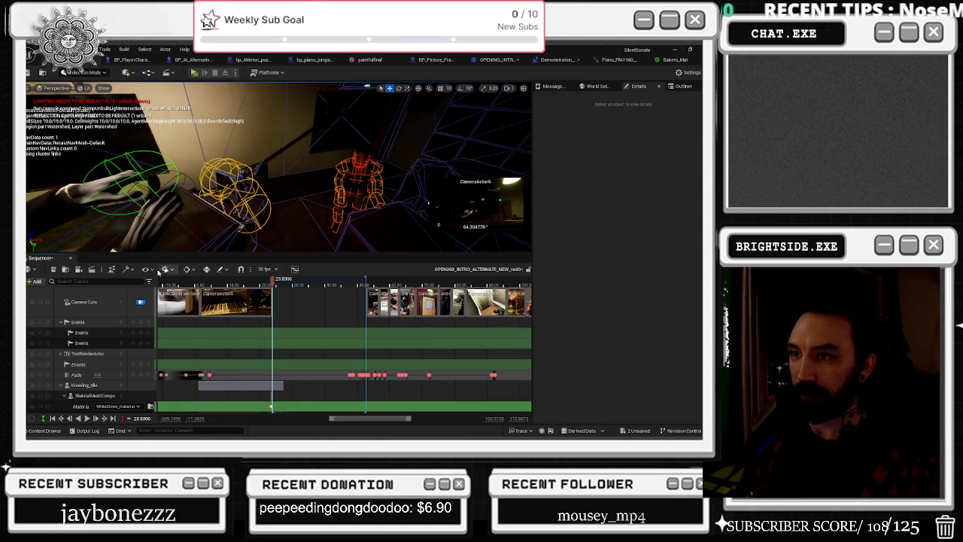
click(129, 269)
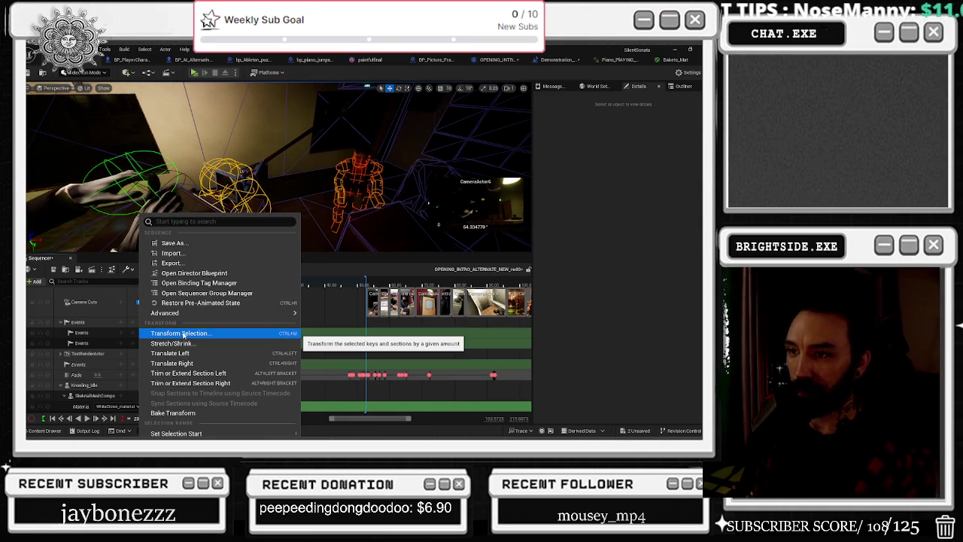
click(182, 335)
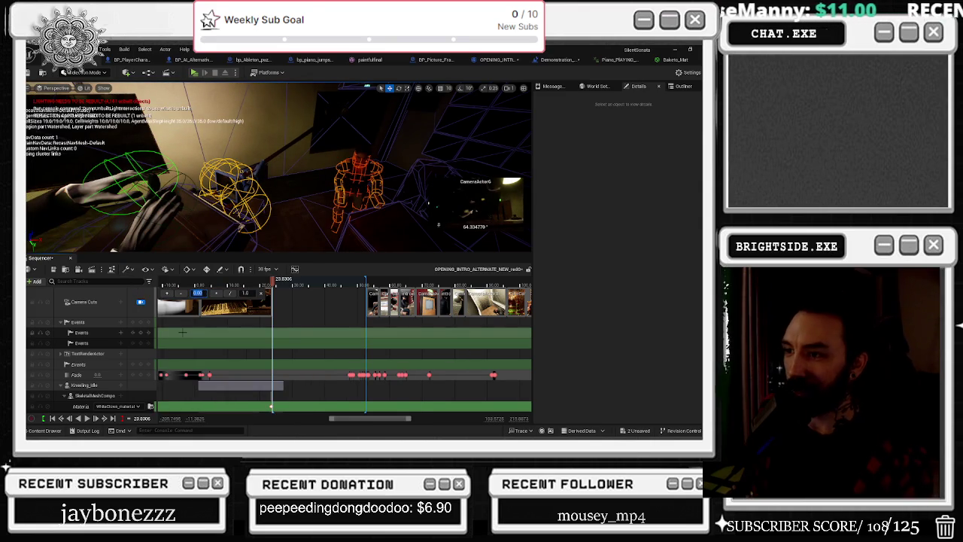
key(Escape)
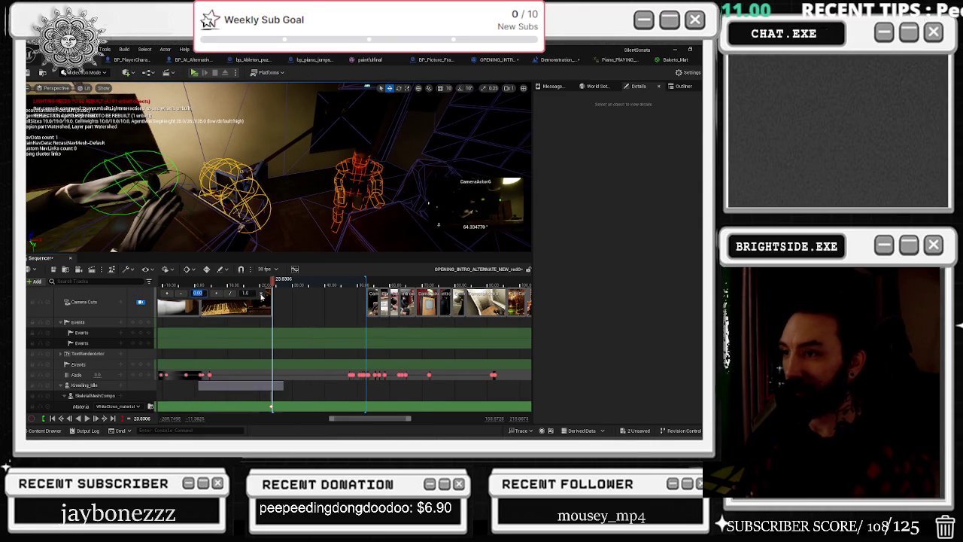
- Drag the viewport/Sequencer splitter up to make the Sequencer timeline taller
click(131, 269)
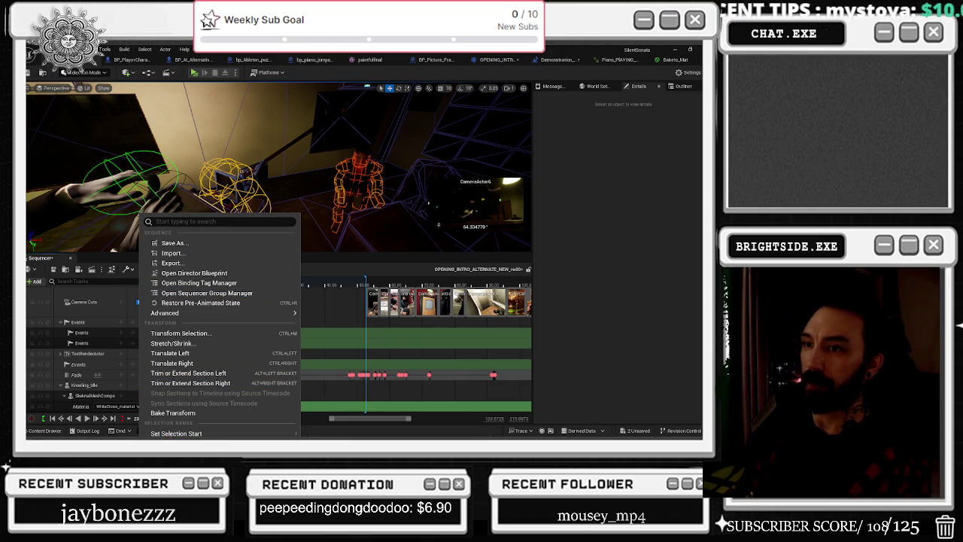
click(137, 254)
drag(137, 253, 137, 173)
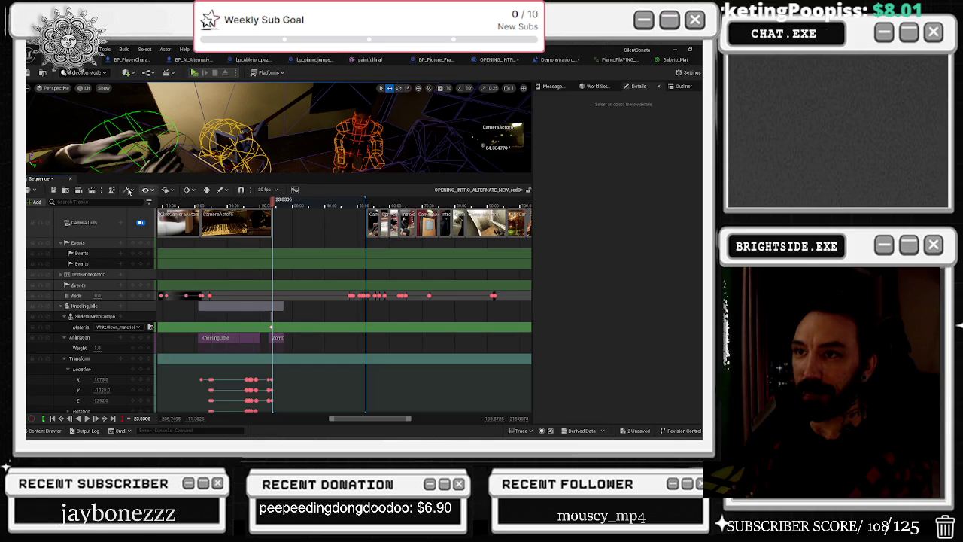
- Check the Sequencer actions menu for Selection Range commands, then switch windows with Alt+Tab
click(129, 191)
mouse_move(146, 297)
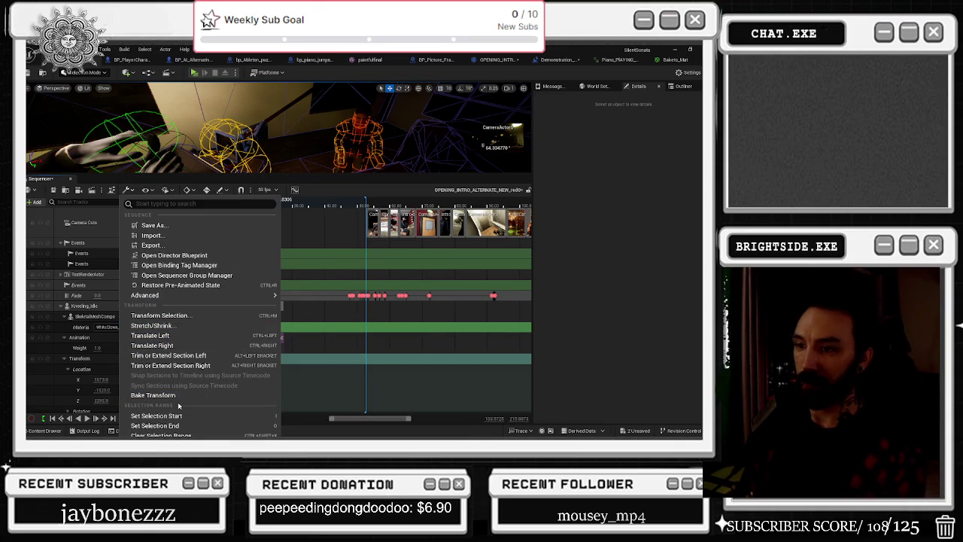
click(125, 191)
click(124, 191)
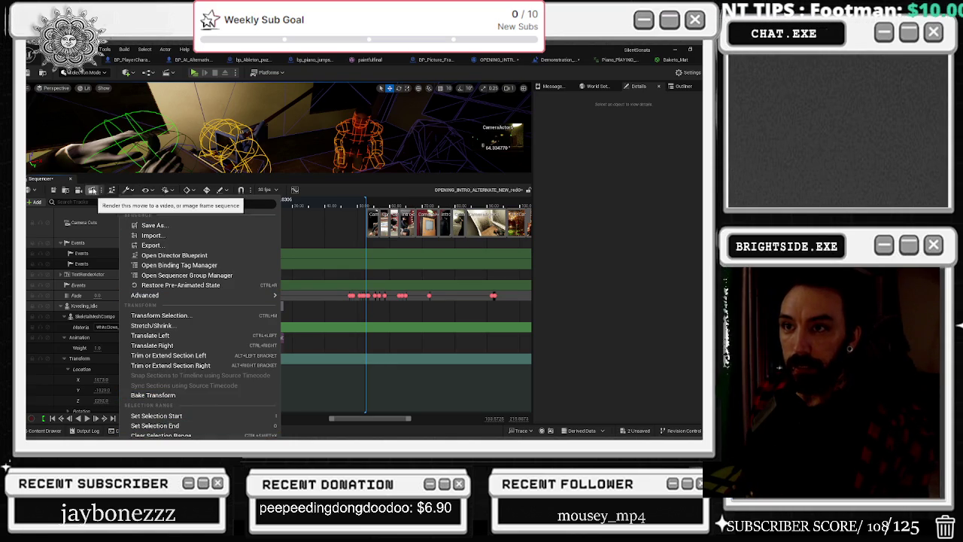
key(alt+Tab)
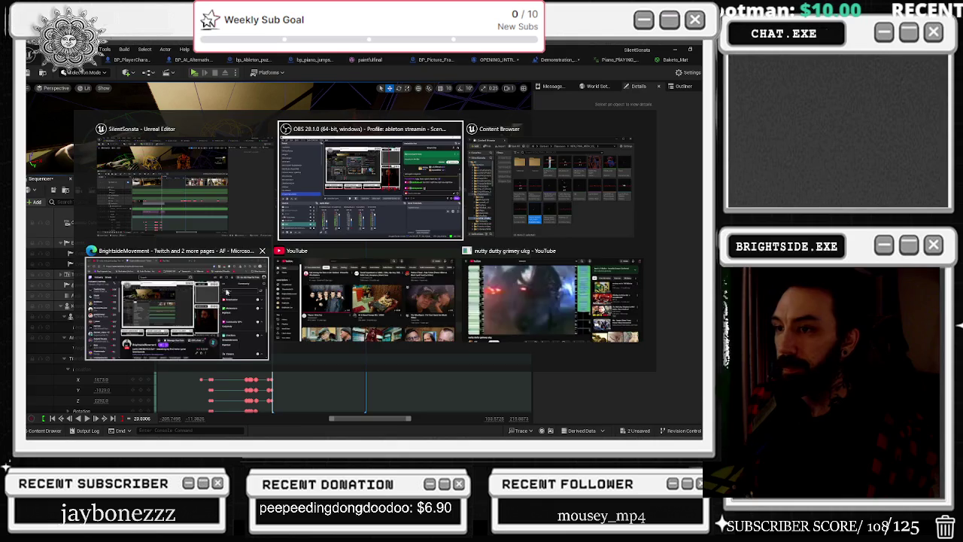
- Bring the browser window forward and move it to the lower right
key(Escape)
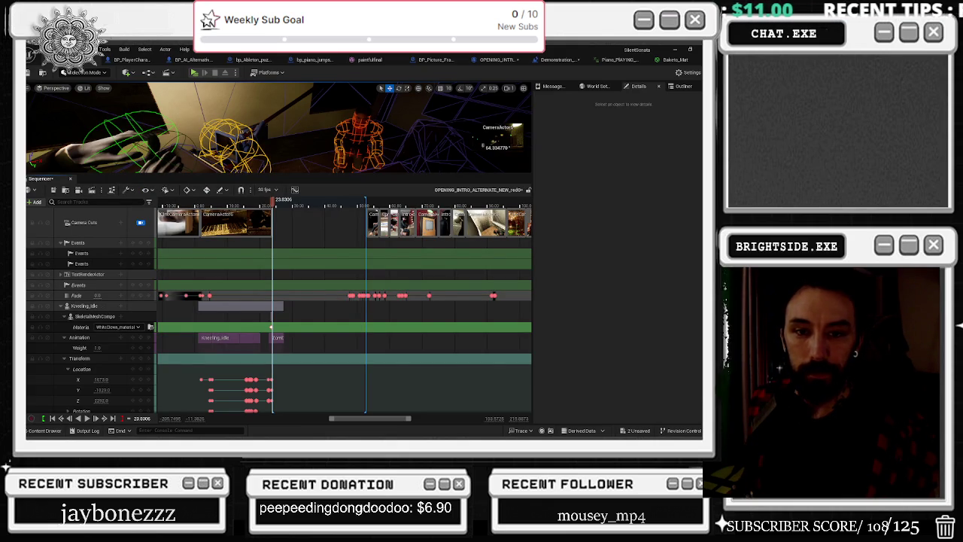
key(alt+Tab)
mouse_move(113, 94)
mouse_down()
mouse_move(169, 88)
mouse_move(413, 304)
mouse_move(239, 268)
mouse_up()
- Search 'is there a way to delete a time frame on Unreal Engine level (UE5 Sequencer)'
click(286, 291)
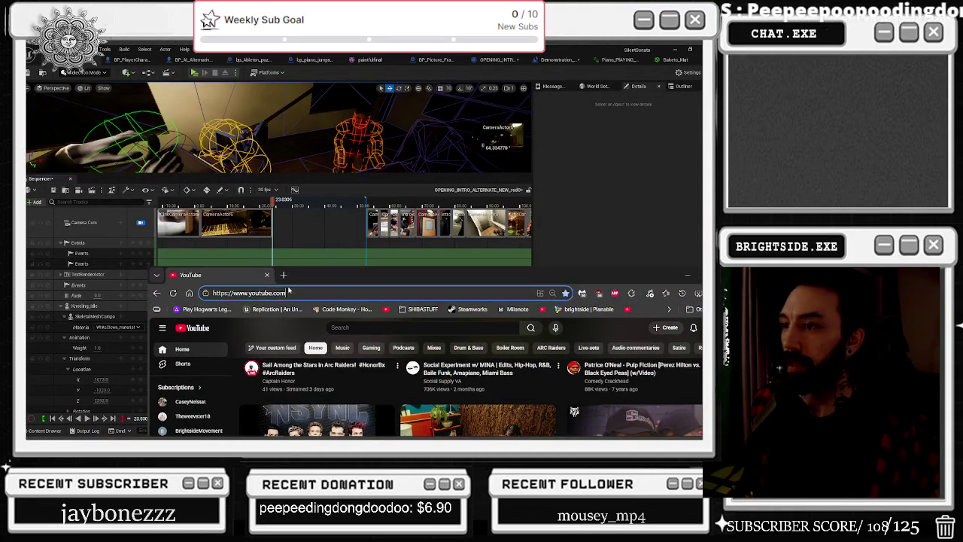
text(DELE)
key(BackSpace)
key(BackSpace)
text(IS THERE AW)
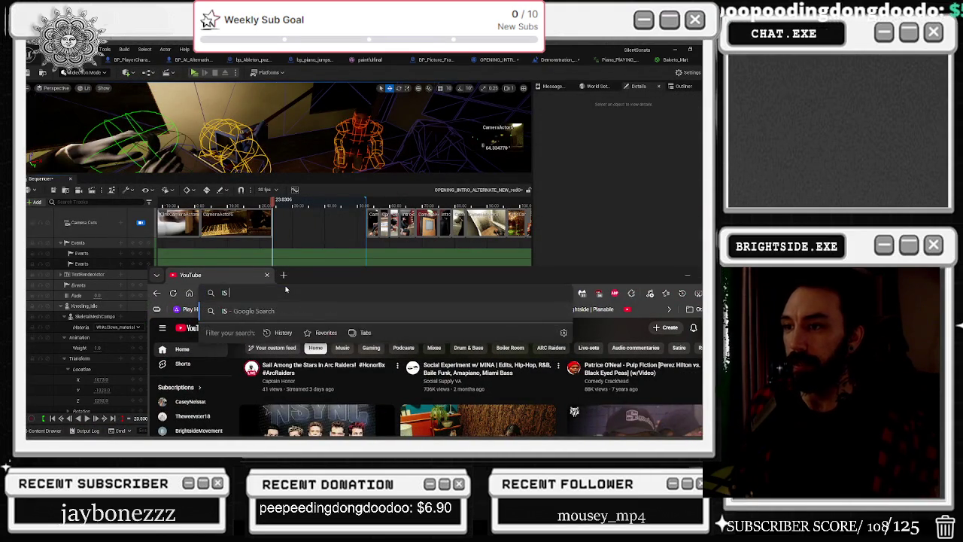
key(BackSpace)
text(WAAY)
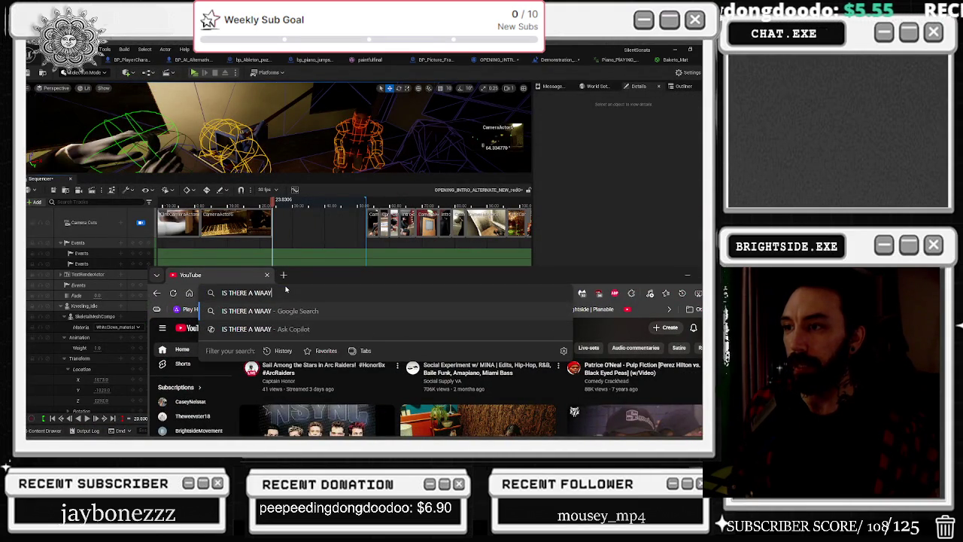
text( TO DELETE)
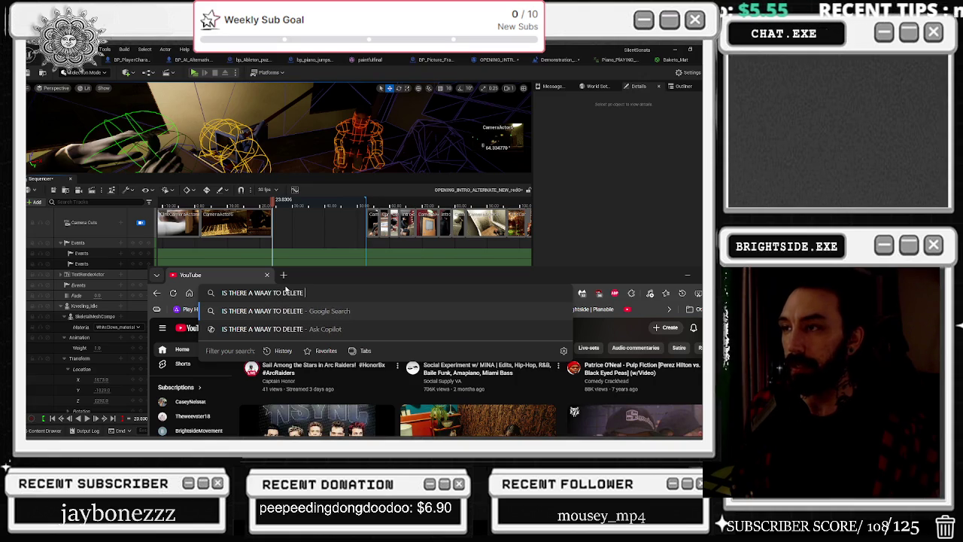
text( A SELECTION)
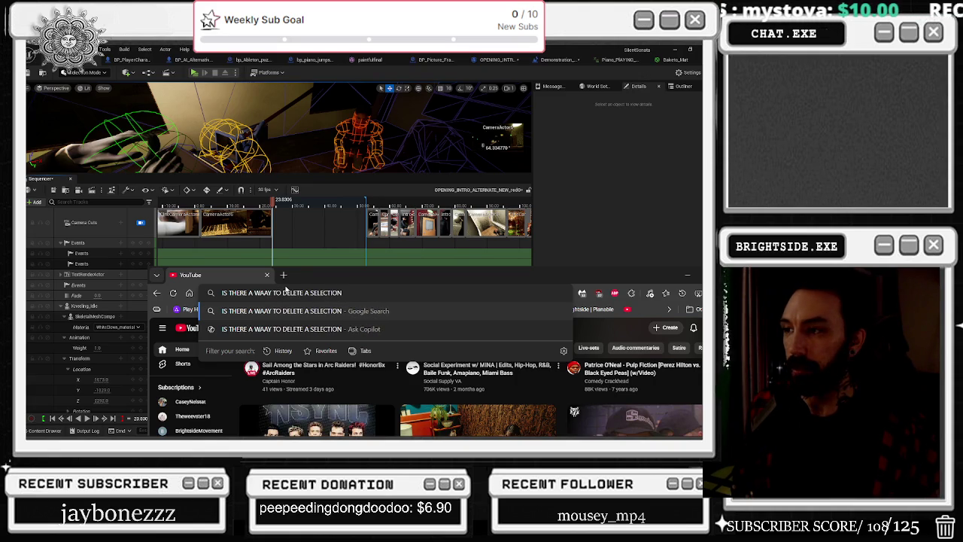
key(BackSpace)
key(BackSpace)
key(BackSpace)
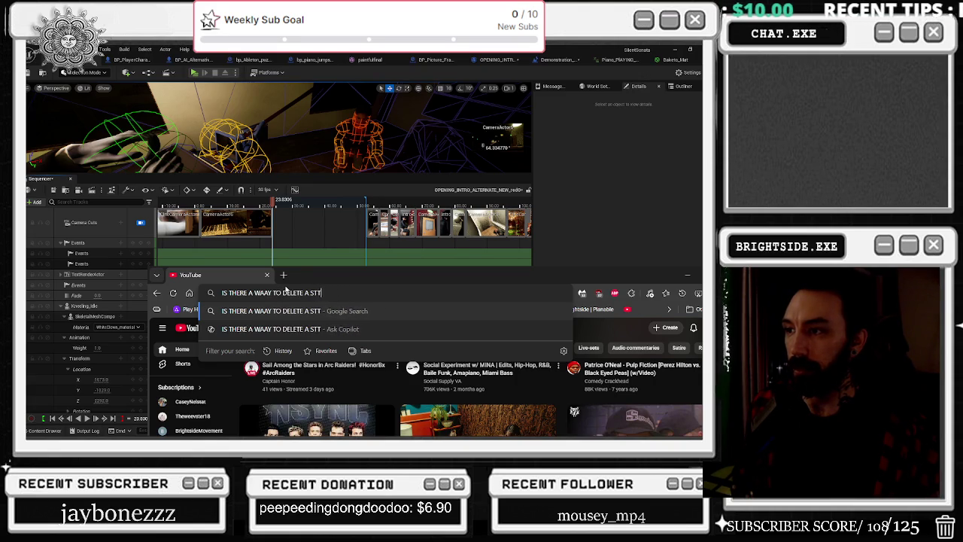
text(TIME FRAME ON)
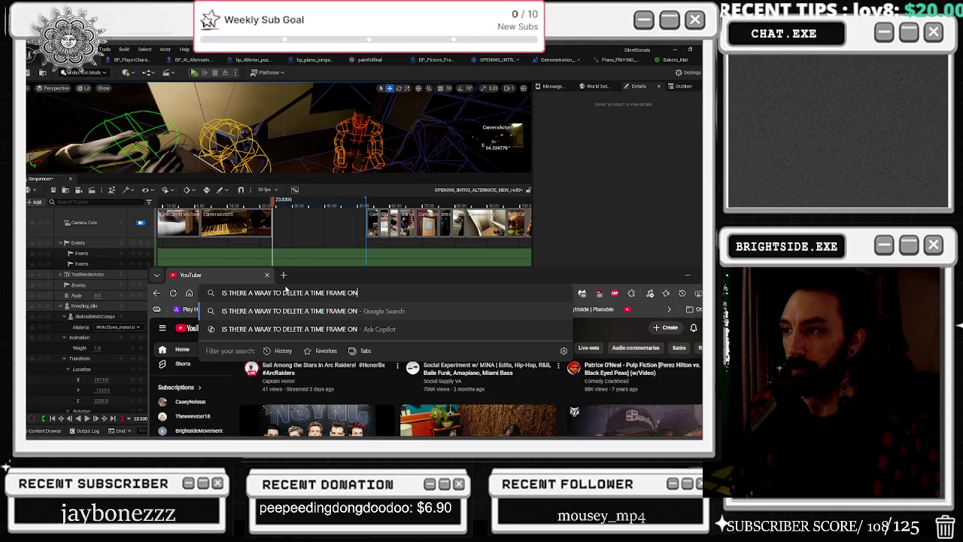
text( UNREAL ENGINE L)
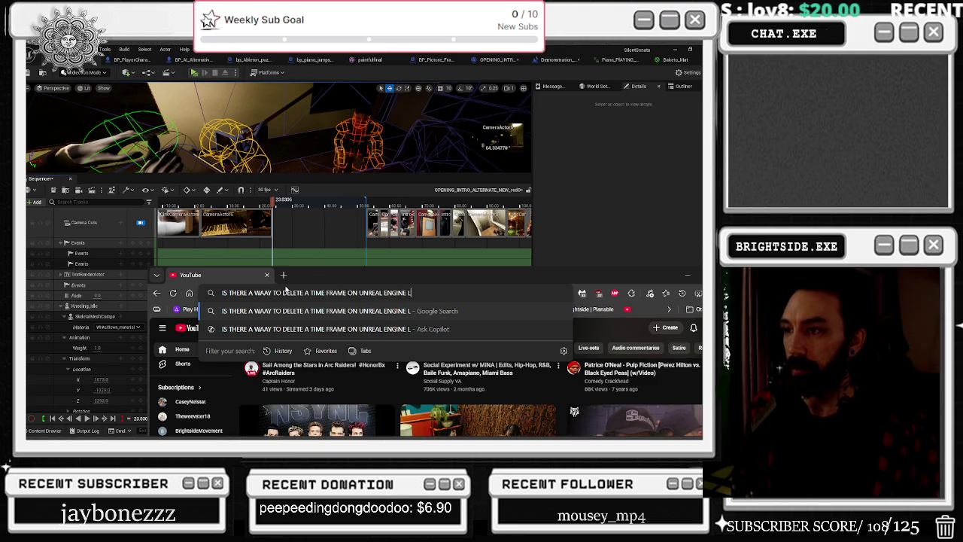
text(EVEL (UE5 SEQUENCER))
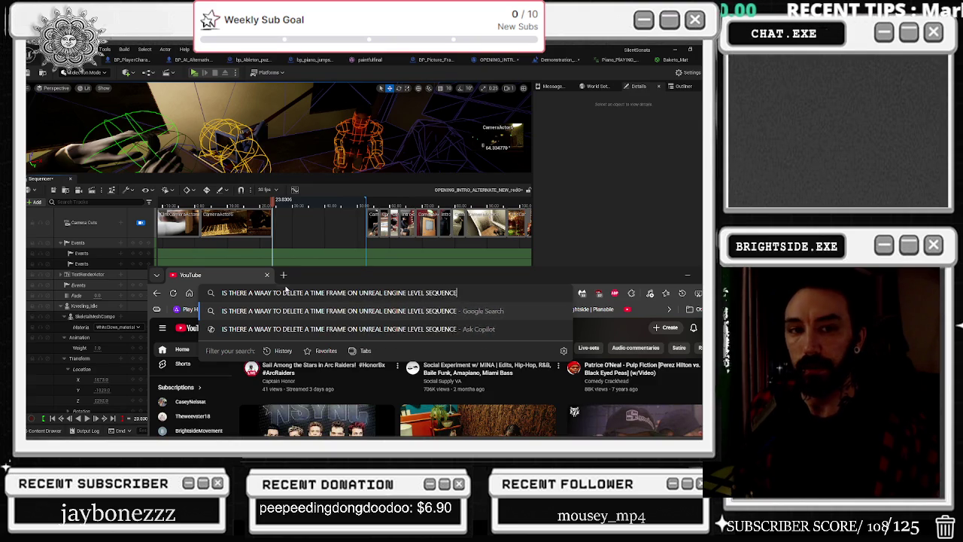
key(Return)
drag(318, 284, 254, 114)
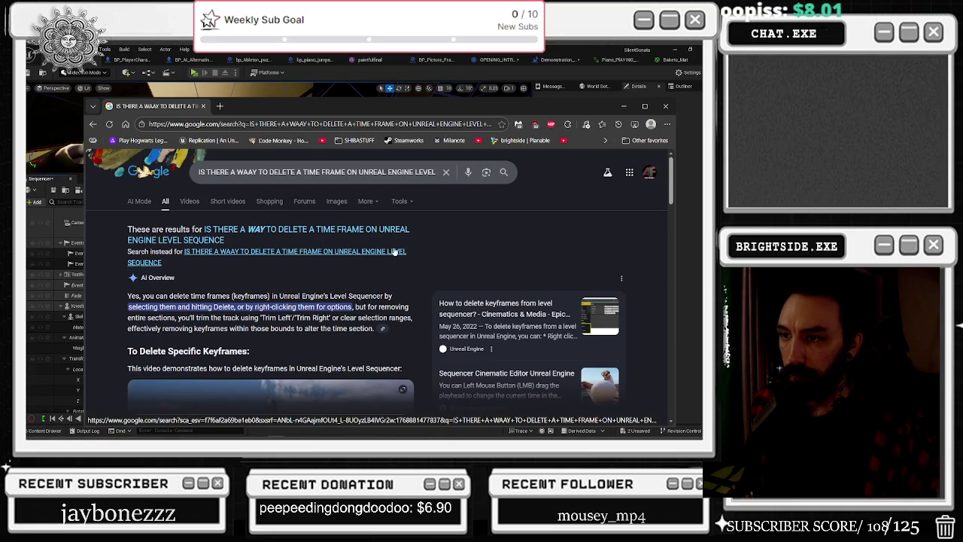
- Scroll the AI Overview to 'To Remove Time Ranges' and open the UE 5.4 Pro Tips video preview
scroll(395, 251, down, 4)
scroll(395, 252, up, 2)
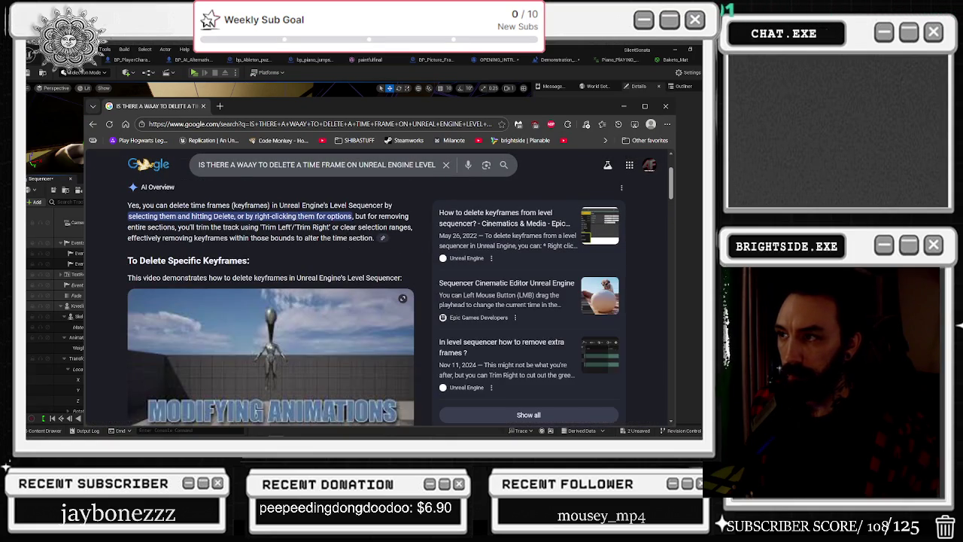
scroll(325, 274, down, 1)
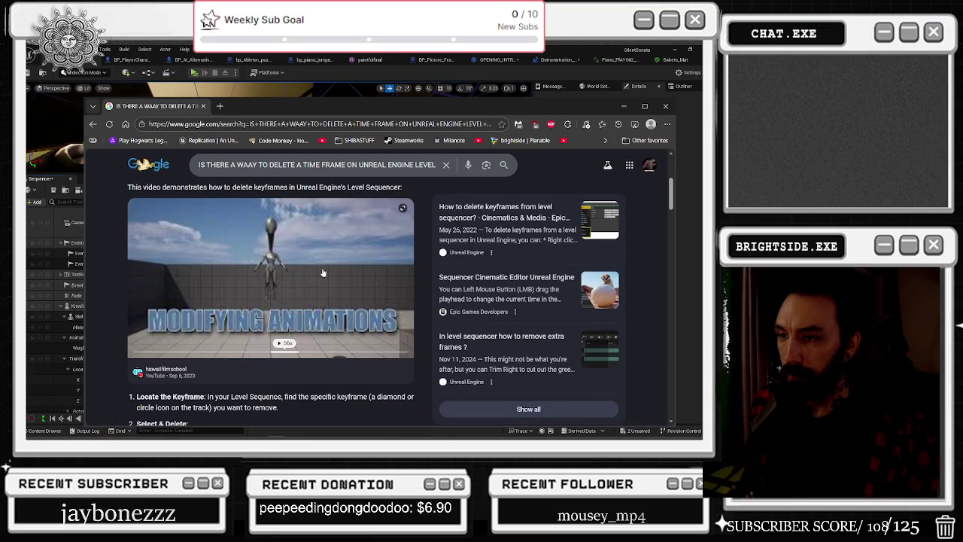
scroll(322, 271, down, 1)
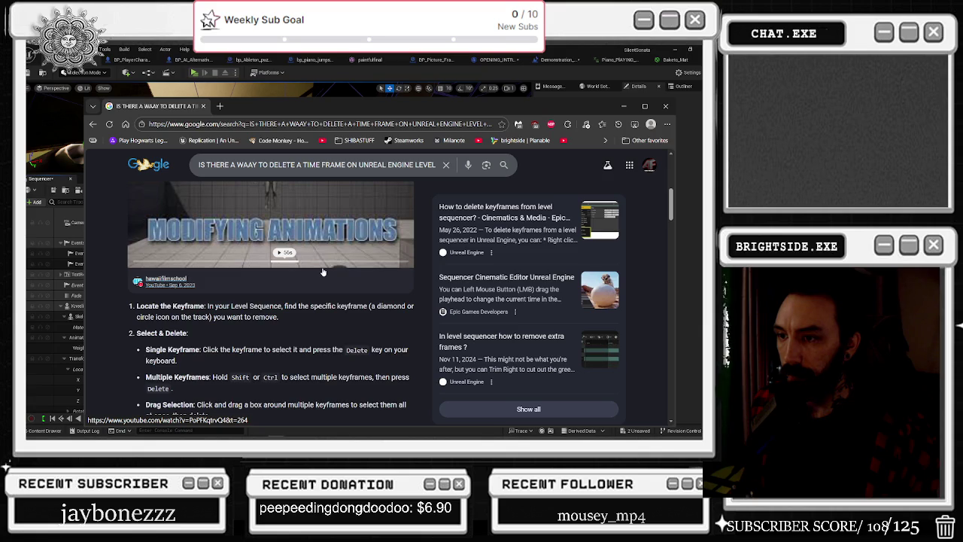
scroll(323, 271, down, 1)
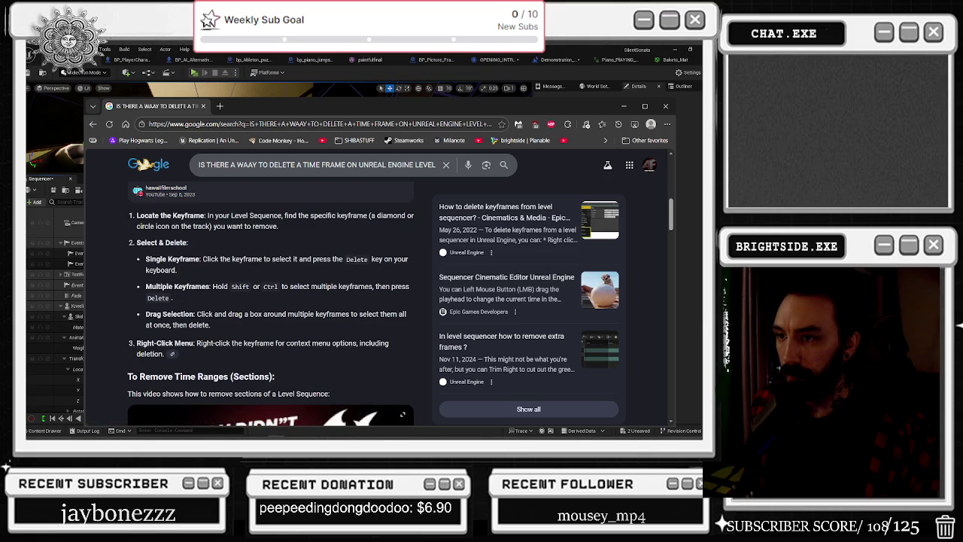
scroll(358, 345, down, 2)
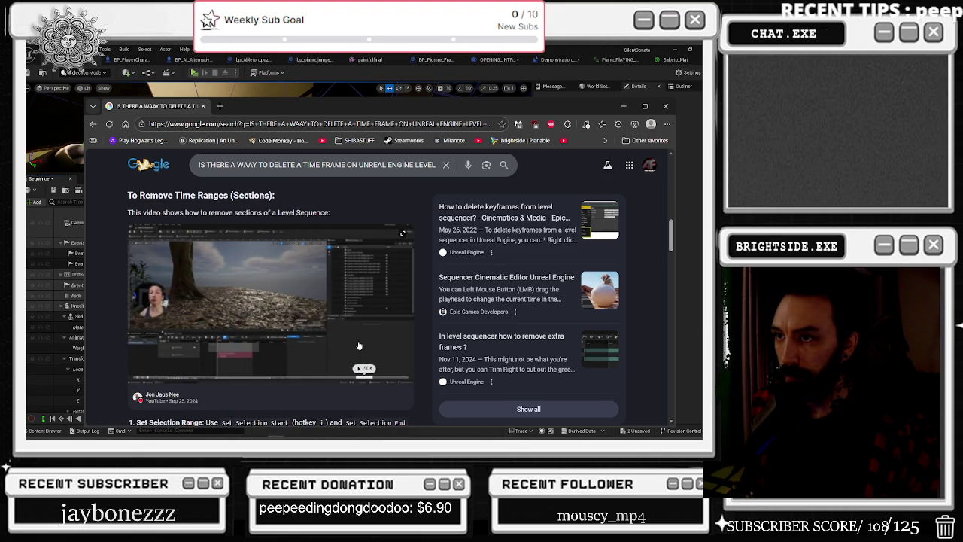
click(359, 345)
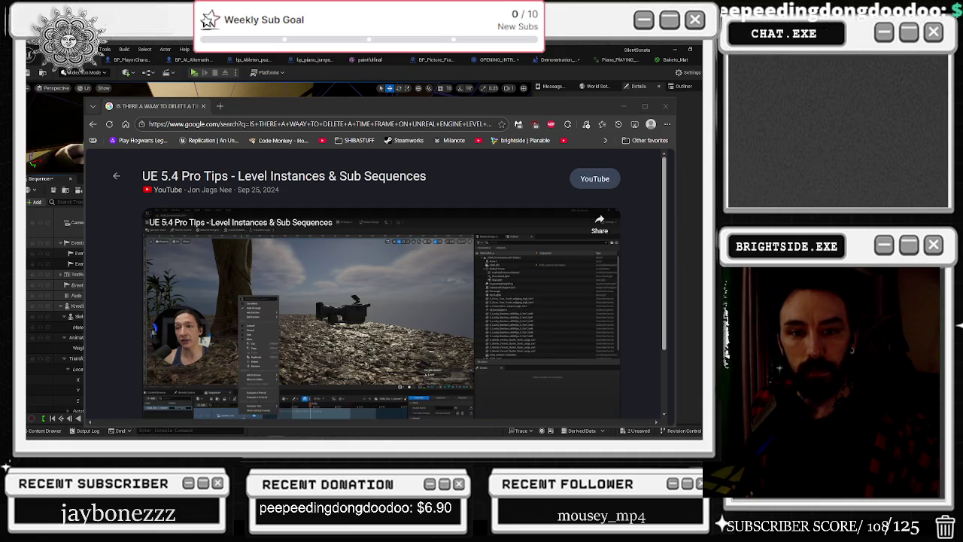
- Maximize the browser, watch the UE 5.4 Pro Tips video, then rewind it to about 1:50
click(643, 106)
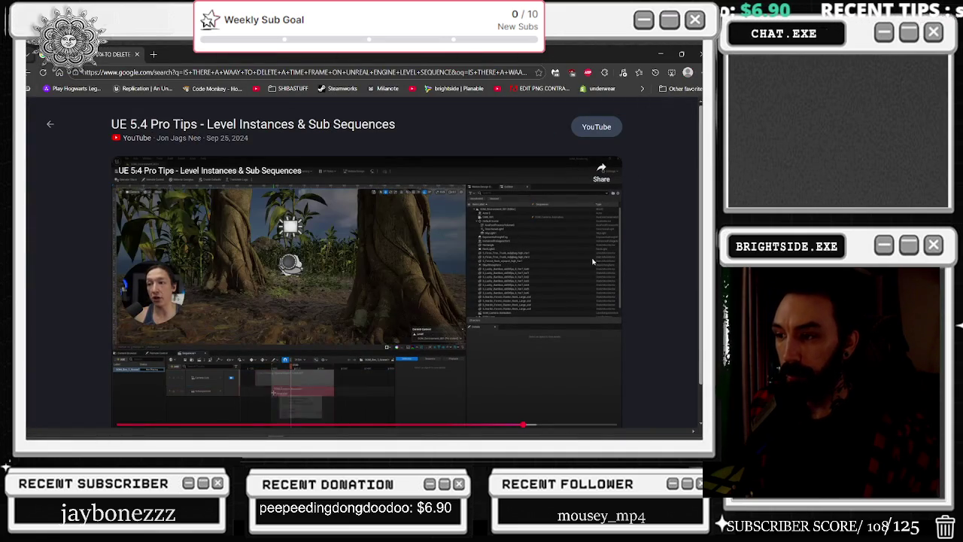
scroll(681, 356, down, 1)
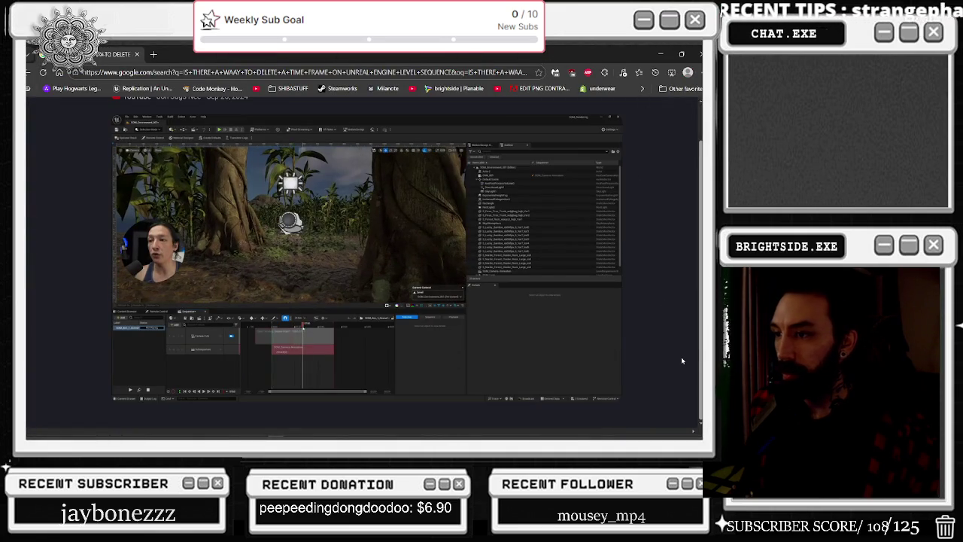
mouse_move(463, 337)
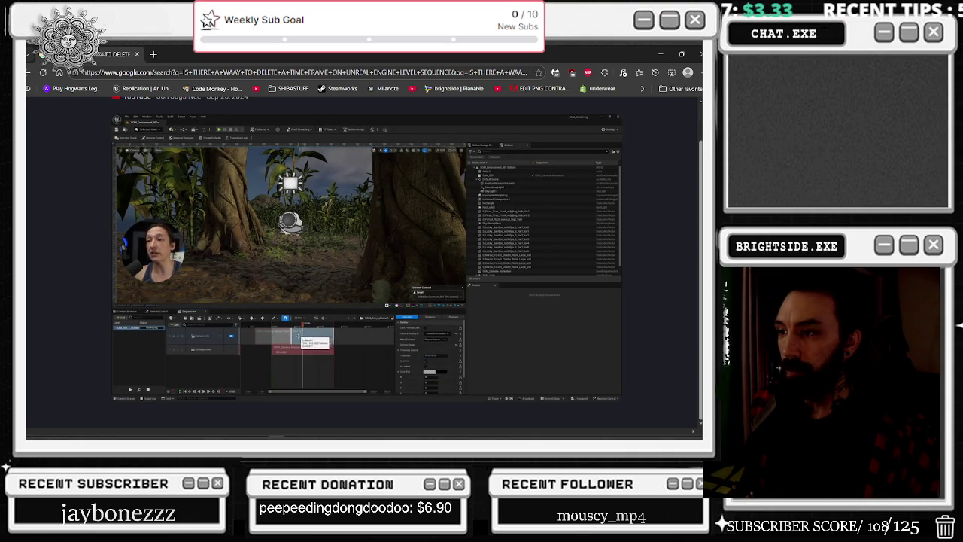
mouse_move(415, 344)
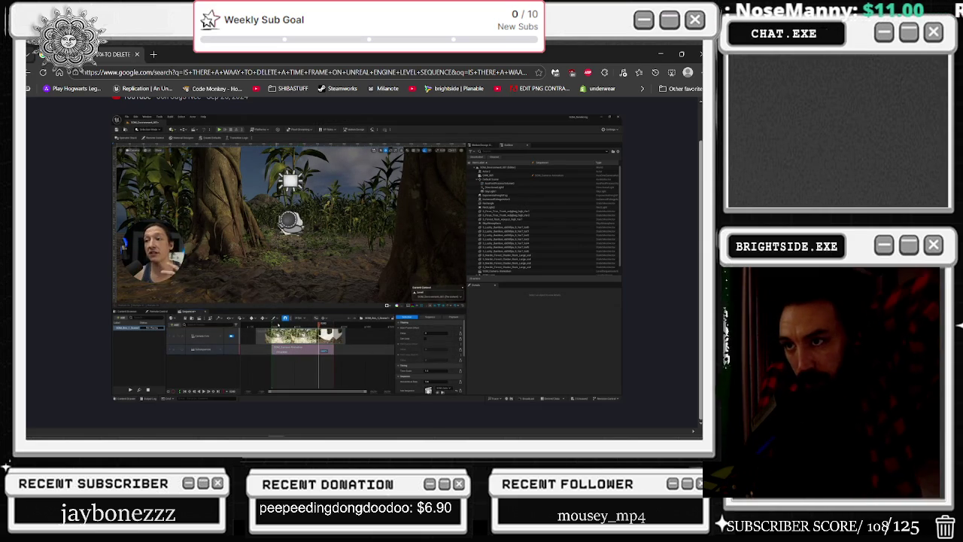
mouse_move(235, 298)
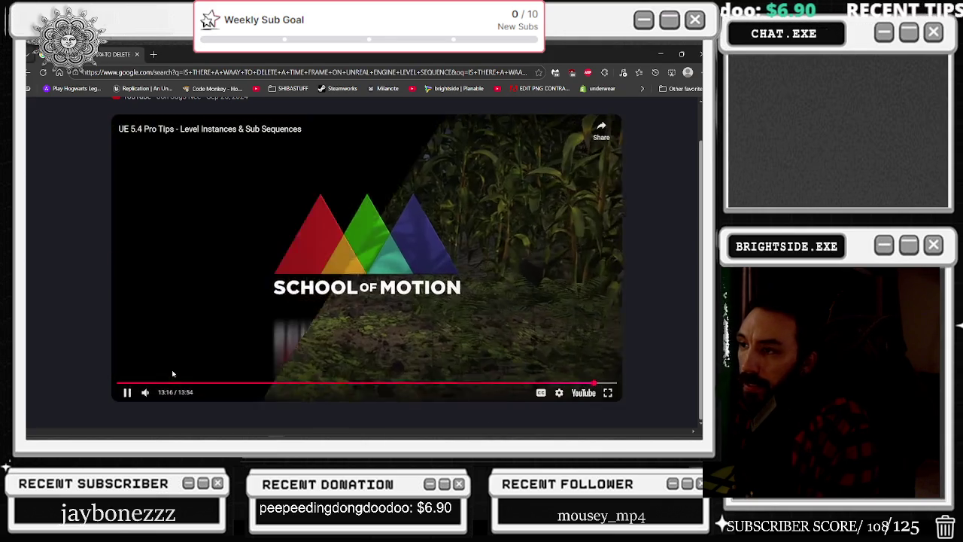
click(184, 383)
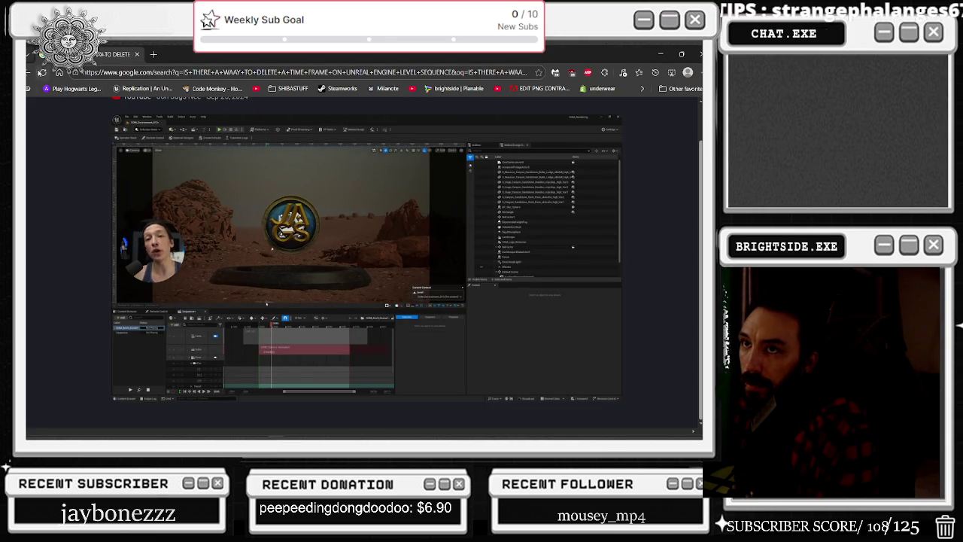
- Return to the time-frame deletion results, scroll to the Epic Games Developers links, and select 'TIME FRAME' in the query
click(29, 74)
scroll(156, 202, down, 3)
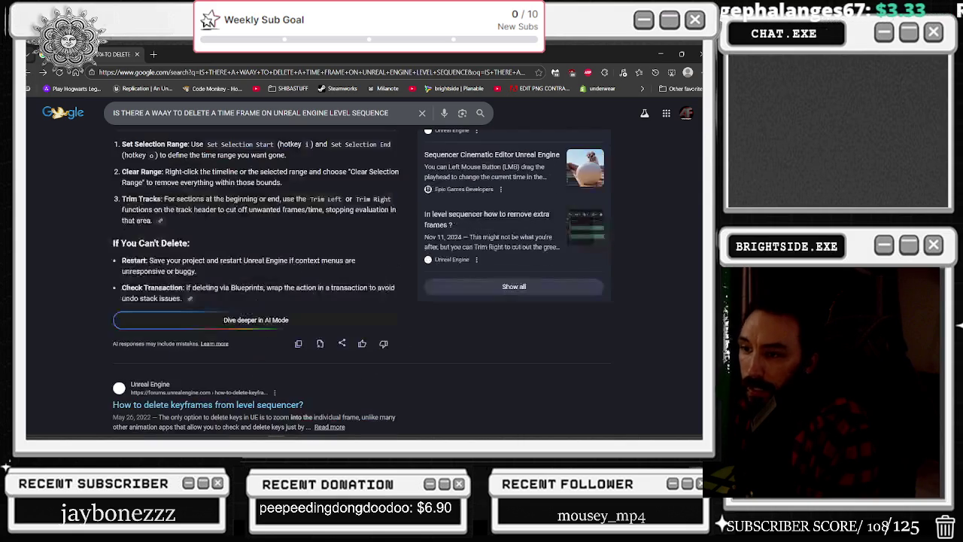
scroll(147, 309, down, 1)
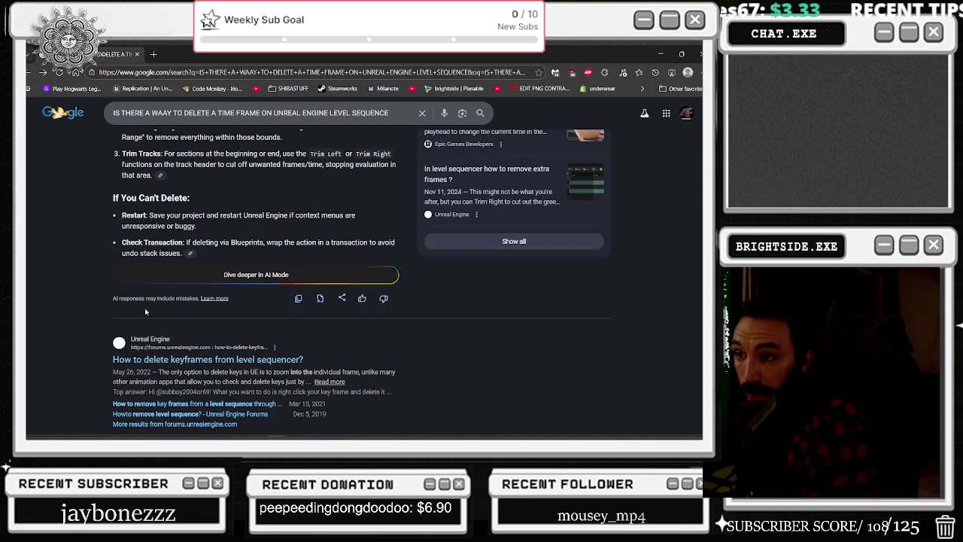
scroll(146, 312, down, 3)
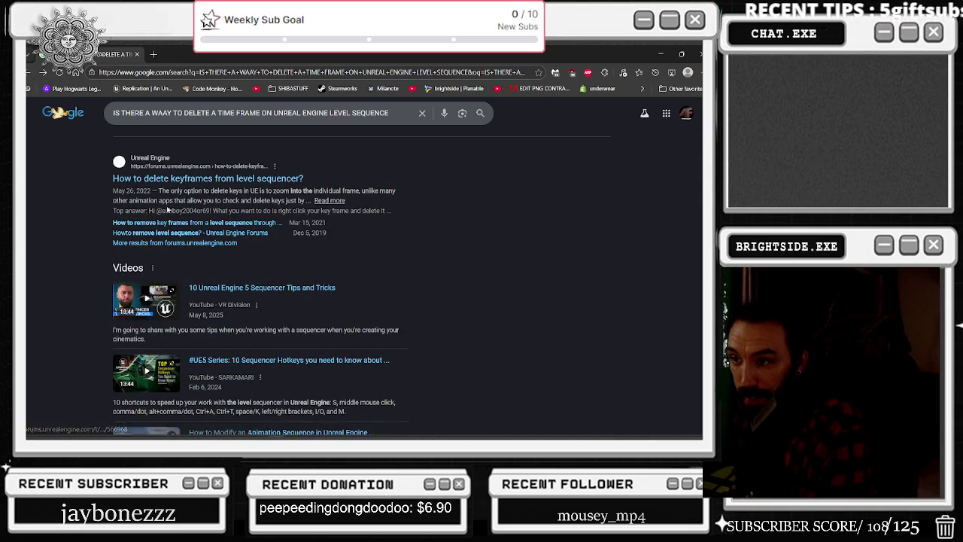
scroll(177, 224, down, 3)
scroll(177, 225, down, 2)
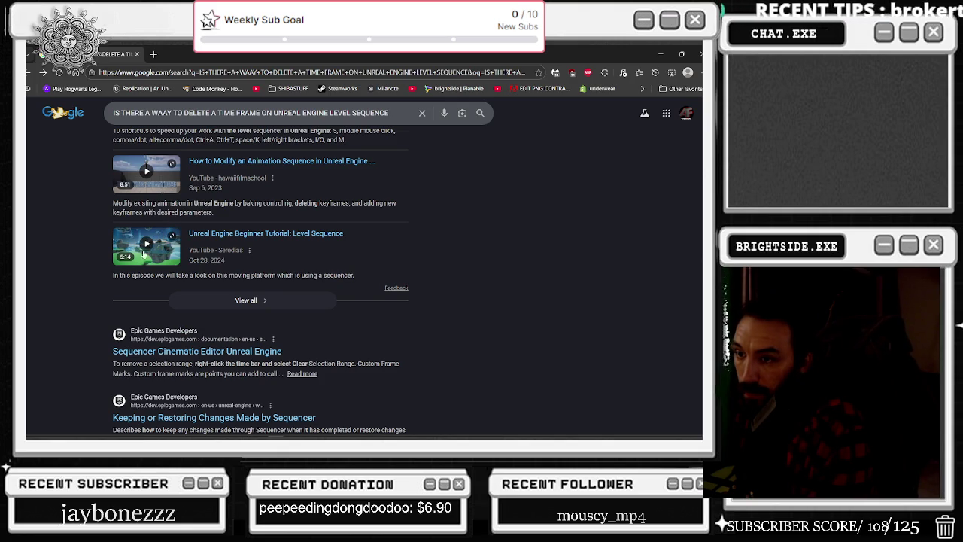
scroll(138, 261, down, 2)
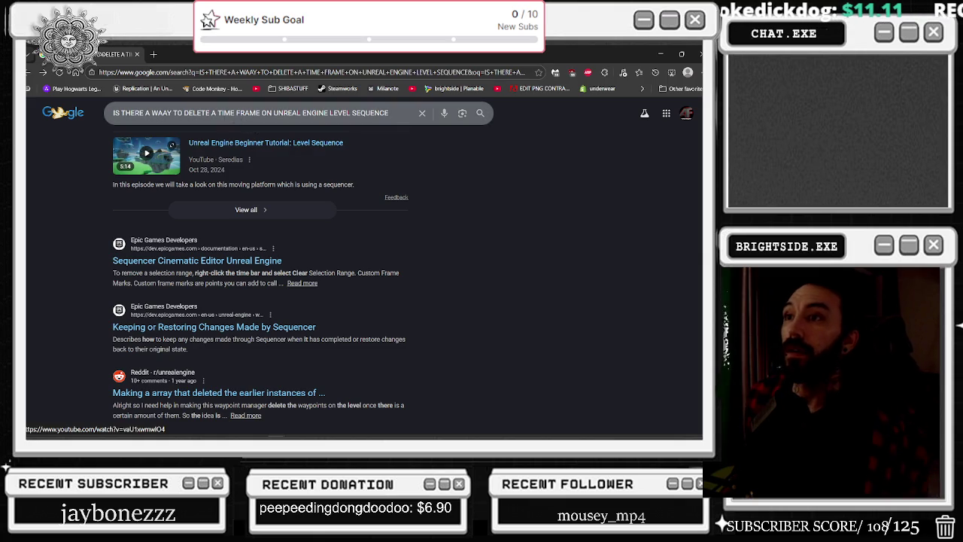
drag(218, 112, 259, 113)
- Search for deleting a 'SELECTION RTAANGE' instead and read through the expanded AI Overview
text(SELE)
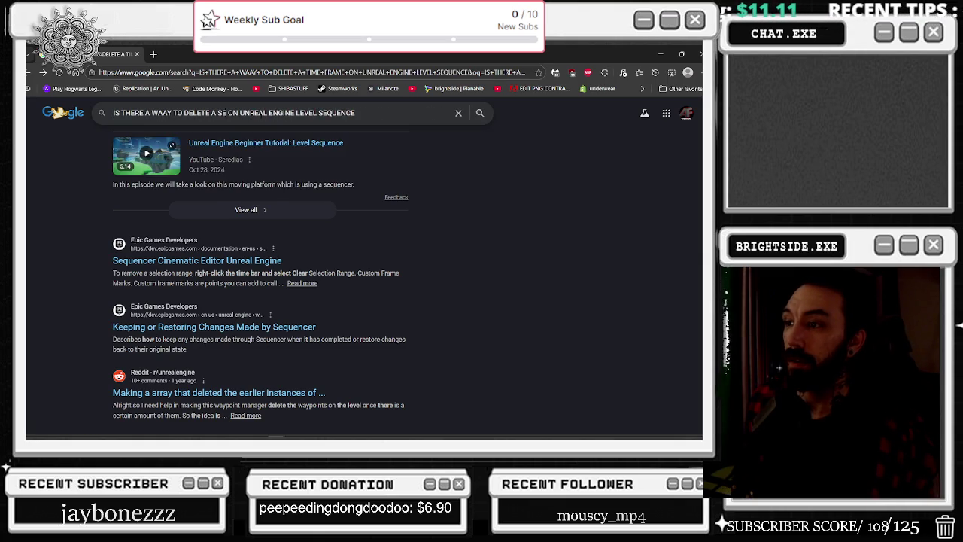
text(CTION RTA)
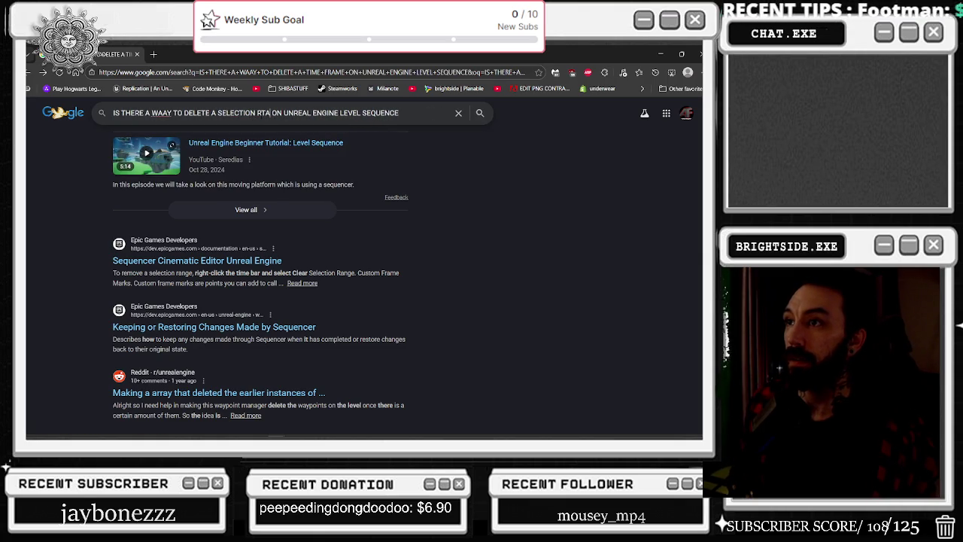
text(ANGE)
key(Return)
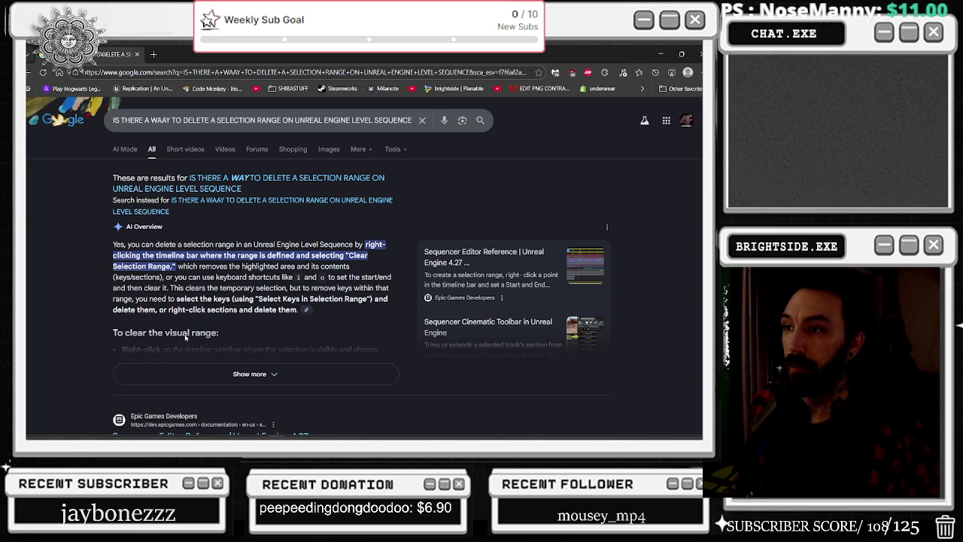
click(228, 374)
mouse_move(161, 277)
mouse_down()
mouse_move(288, 287)
mouse_move(292, 279)
mouse_up()
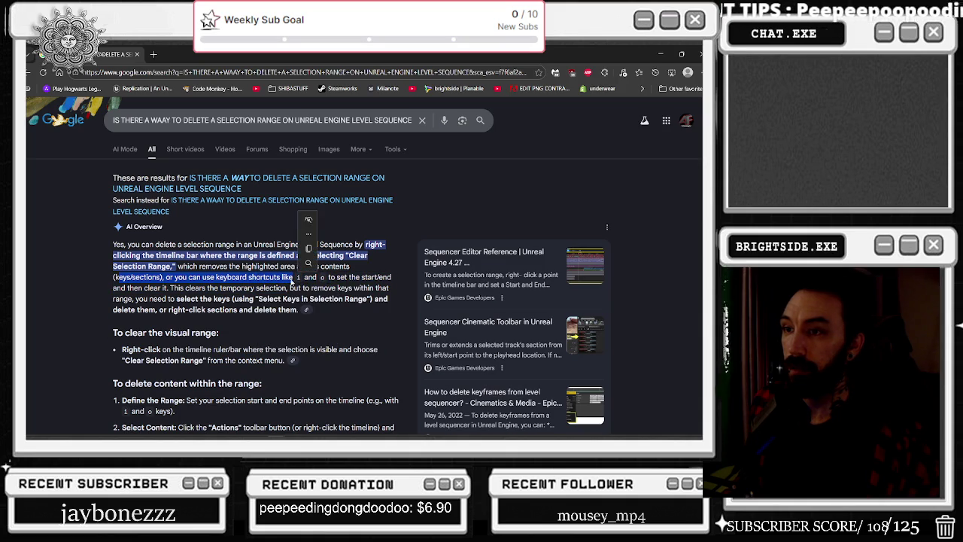
right_click(292, 280)
drag(186, 289, 246, 290)
click(218, 309)
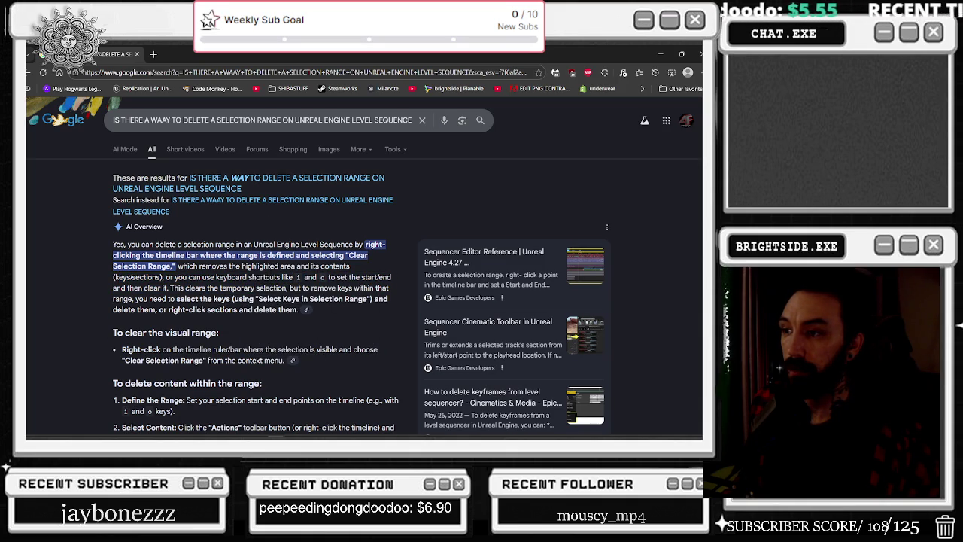
- Scroll through the AI Overview's Actions and Keys in Selection notes
scroll(218, 309, down, 1)
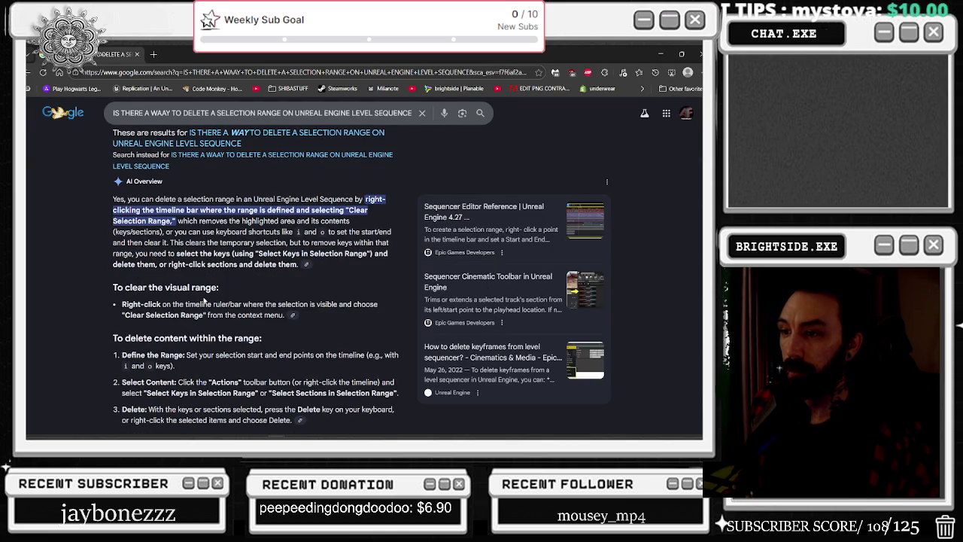
scroll(204, 300, down, 1)
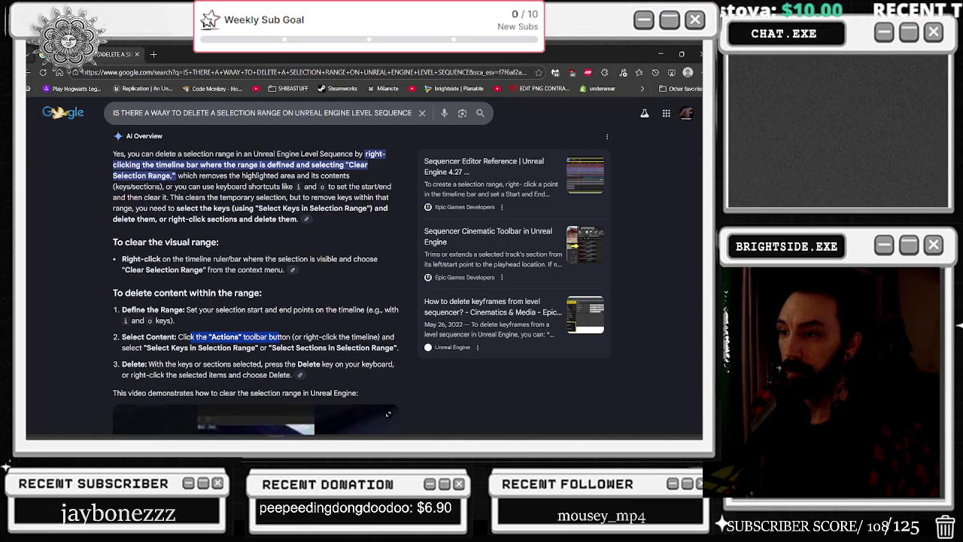
right_click(281, 343)
click(190, 347)
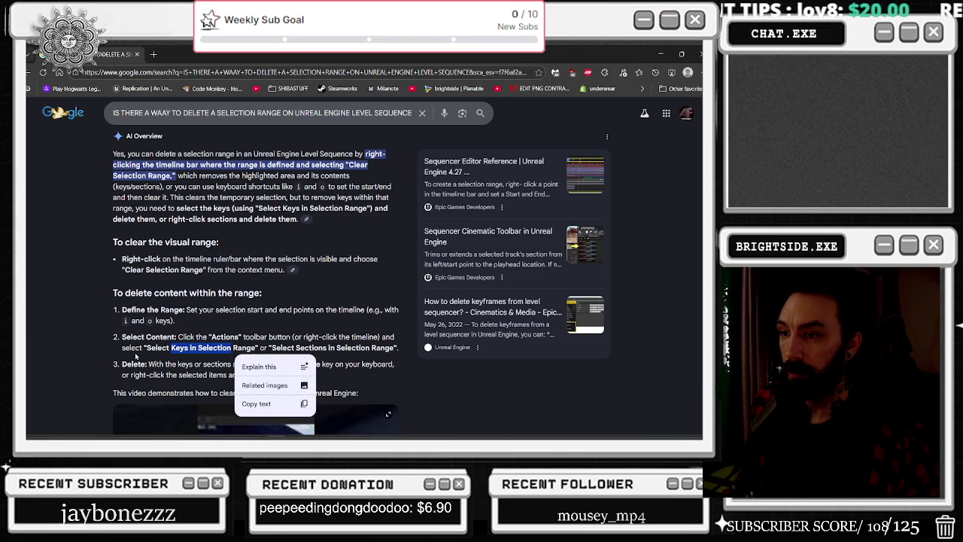
click(135, 350)
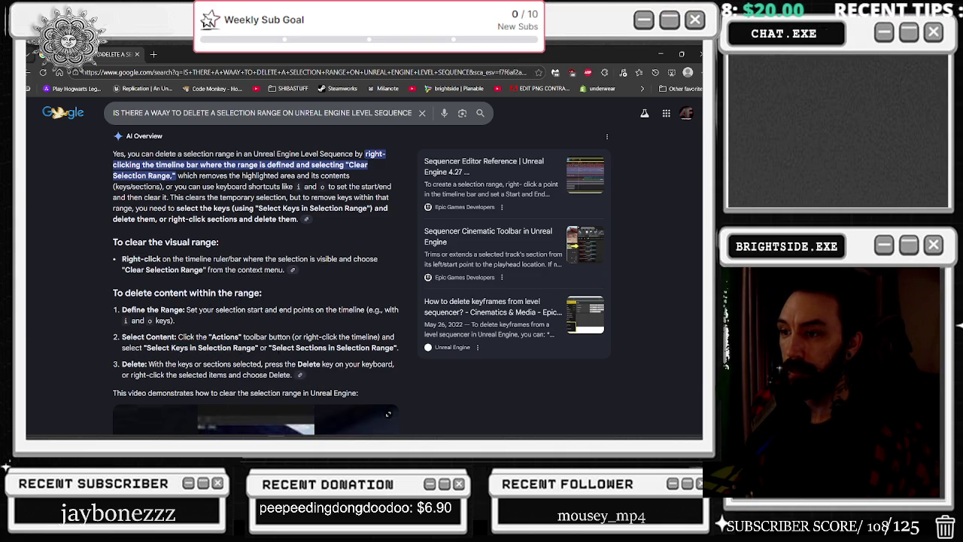
scroll(265, 278, down, 3)
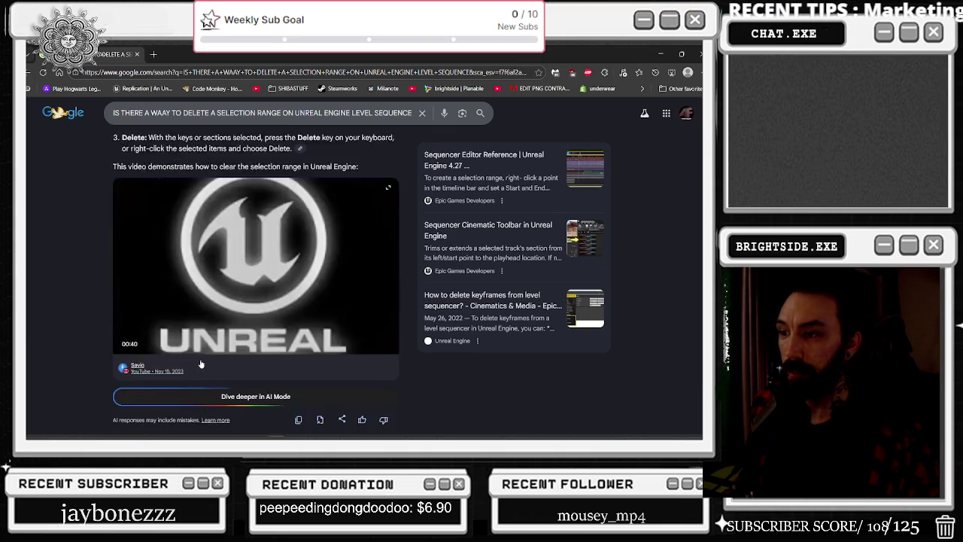
scroll(265, 278, up, 1)
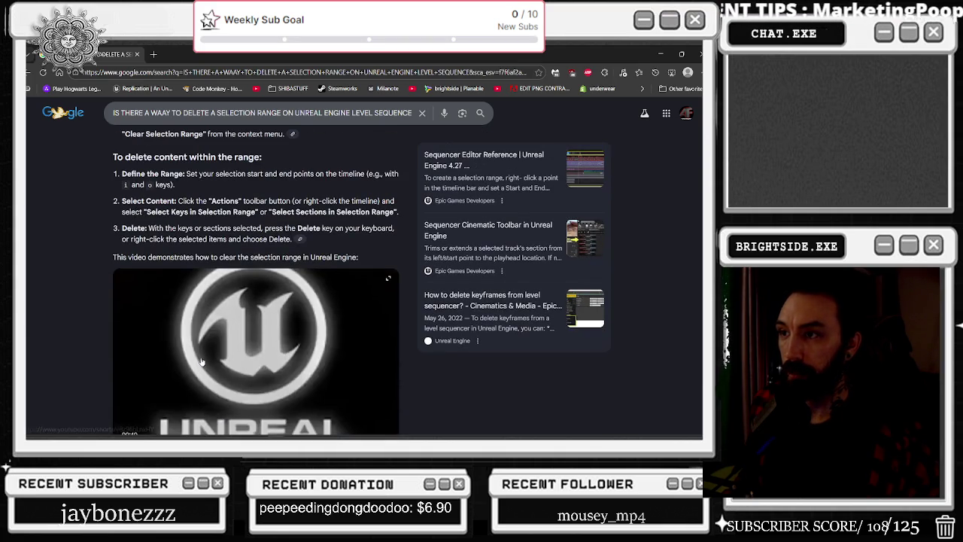
- Watch the video preview on clearing a Sequencer selection range, then close it
click(275, 302)
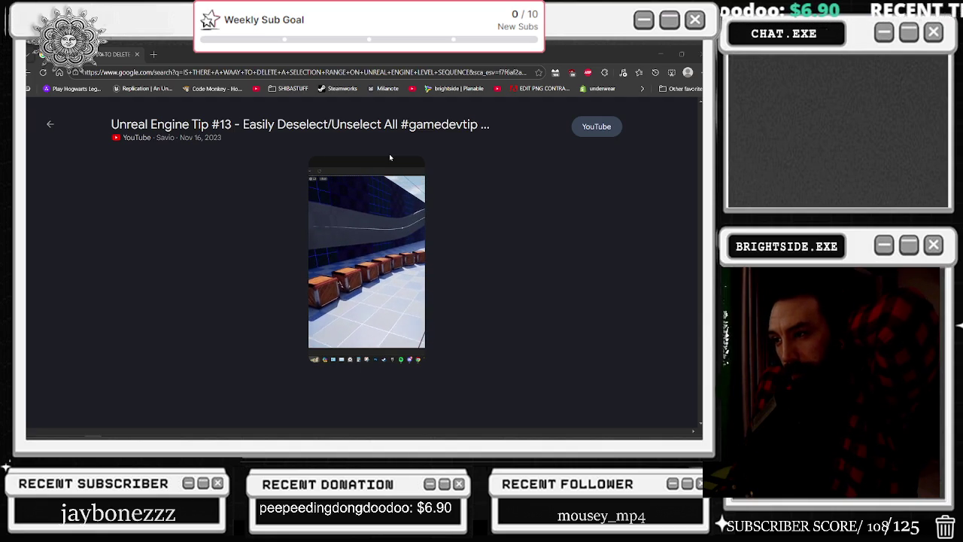
mouse_move(392, 238)
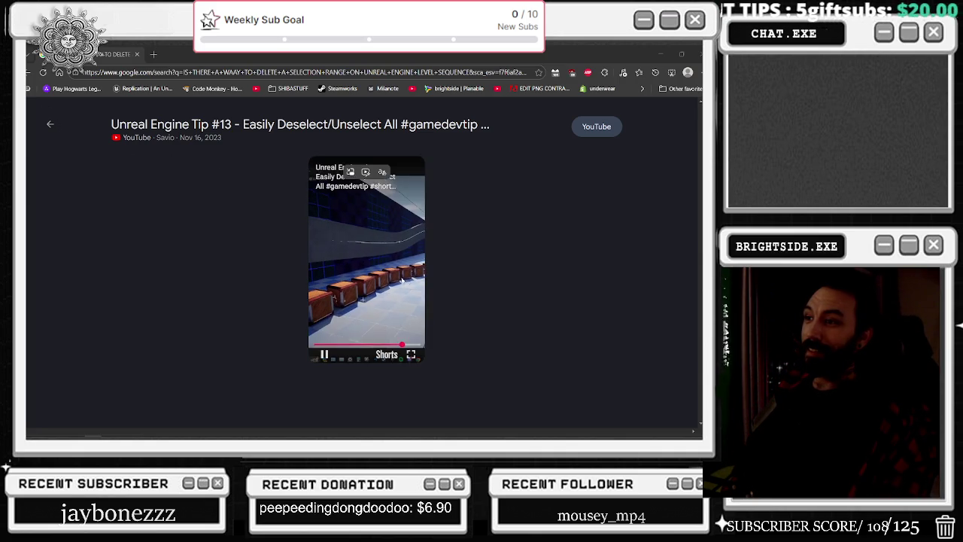
click(50, 124)
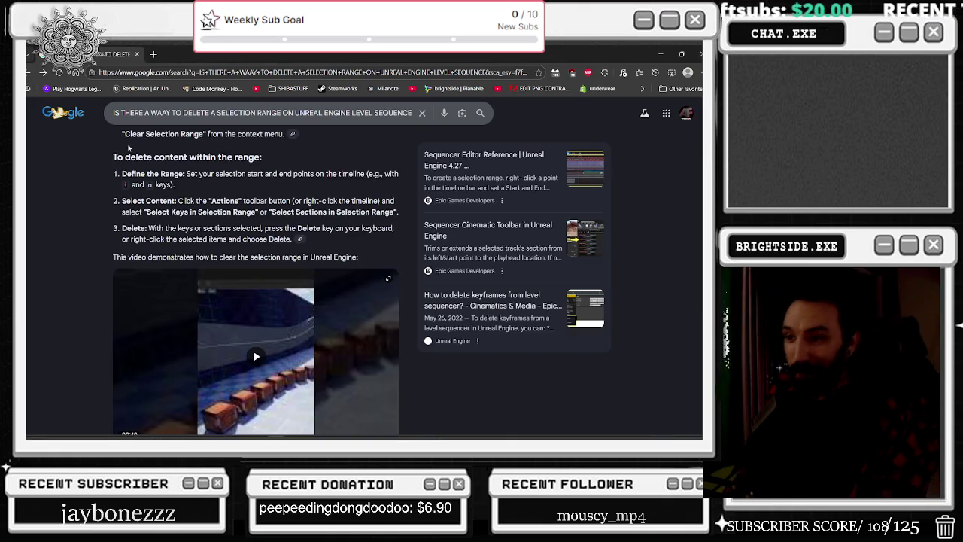
- Scroll further down the results, then switch back to Unreal Editor
scroll(128, 154, down, 3)
scroll(128, 154, down, 2)
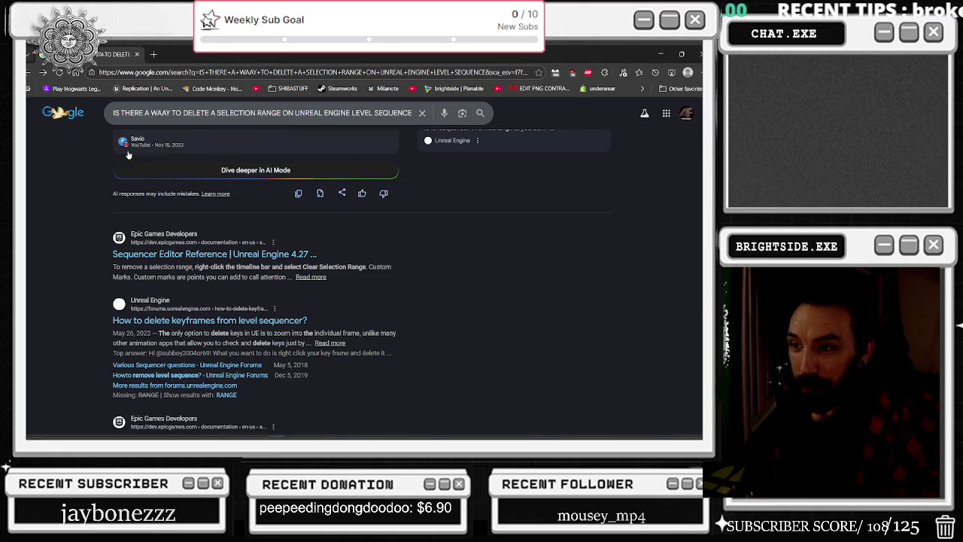
scroll(130, 153, down, 3)
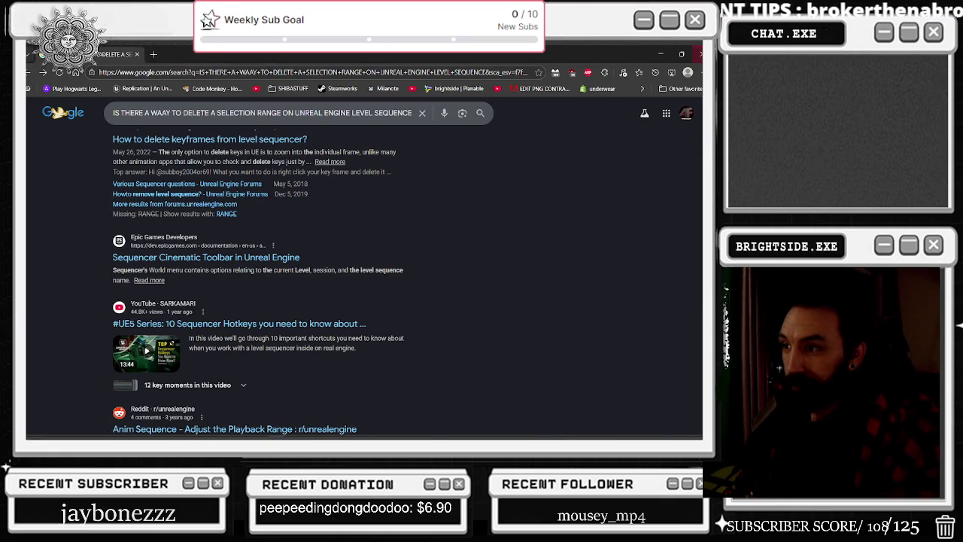
key(alt+Tab)
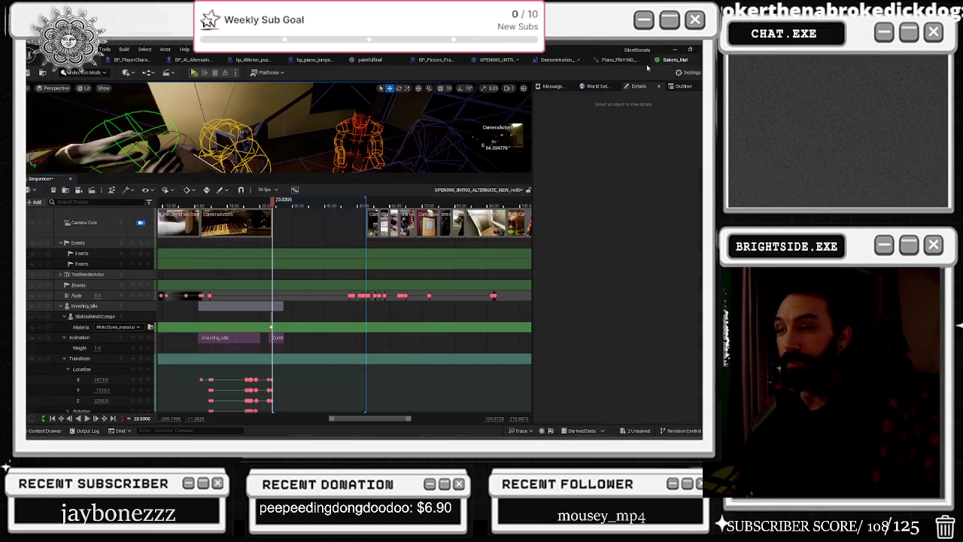
- Stay in Unreal and move the playhead to about 35.76
key(alt+Tab)
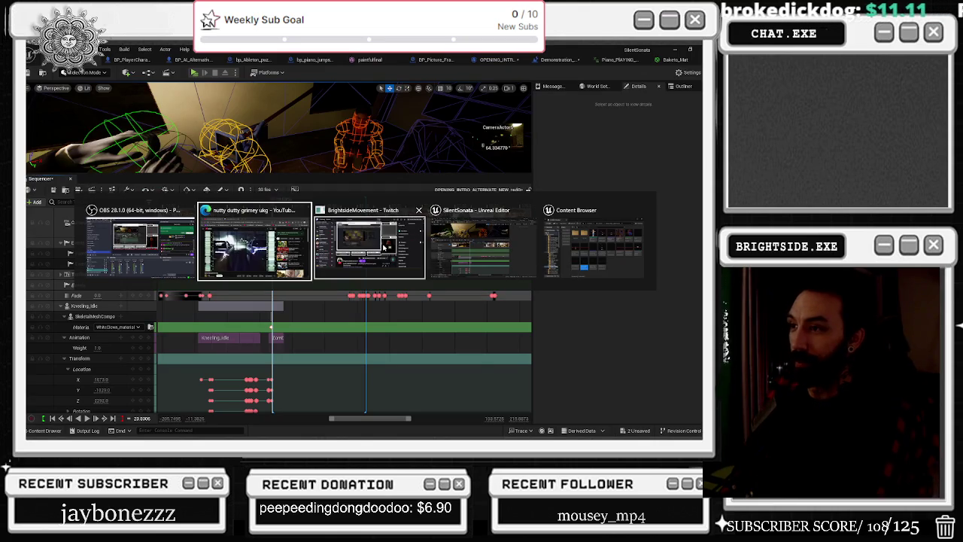
key(Escape)
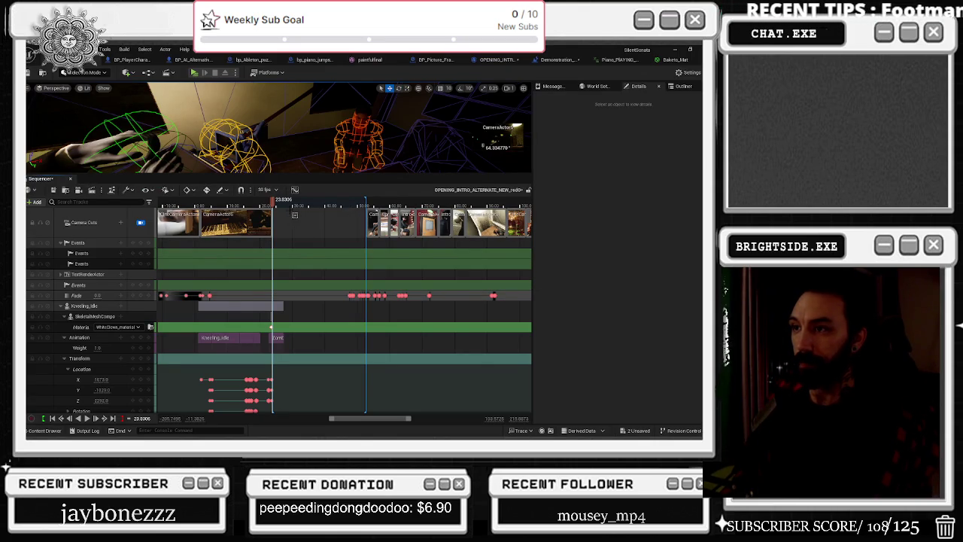
click(311, 201)
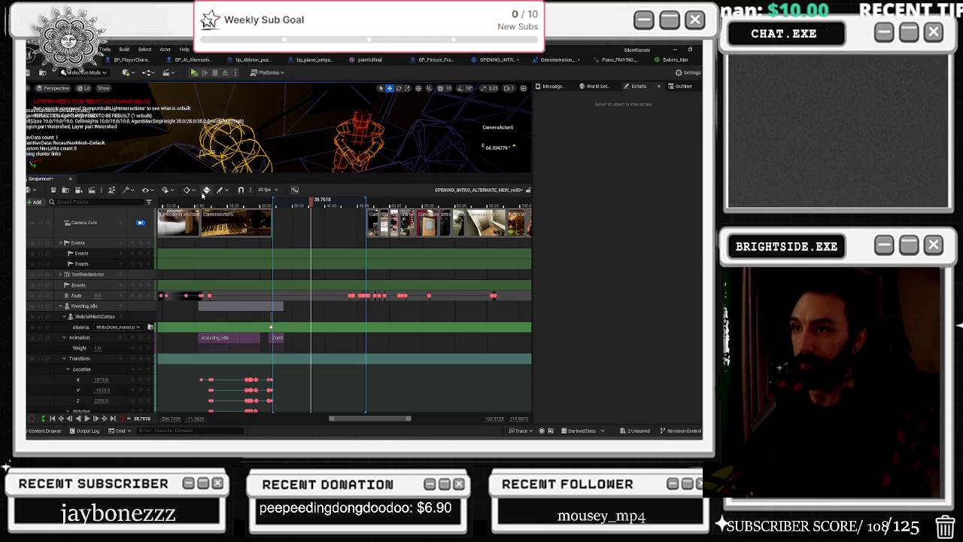
- Check the View Options and Actions menus and make the Sequencer panel taller
click(166, 189)
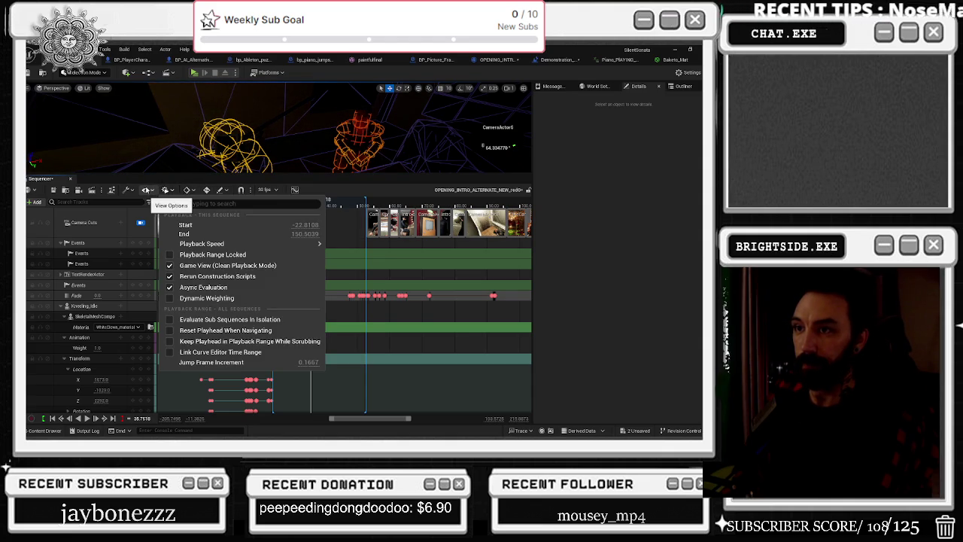
click(126, 190)
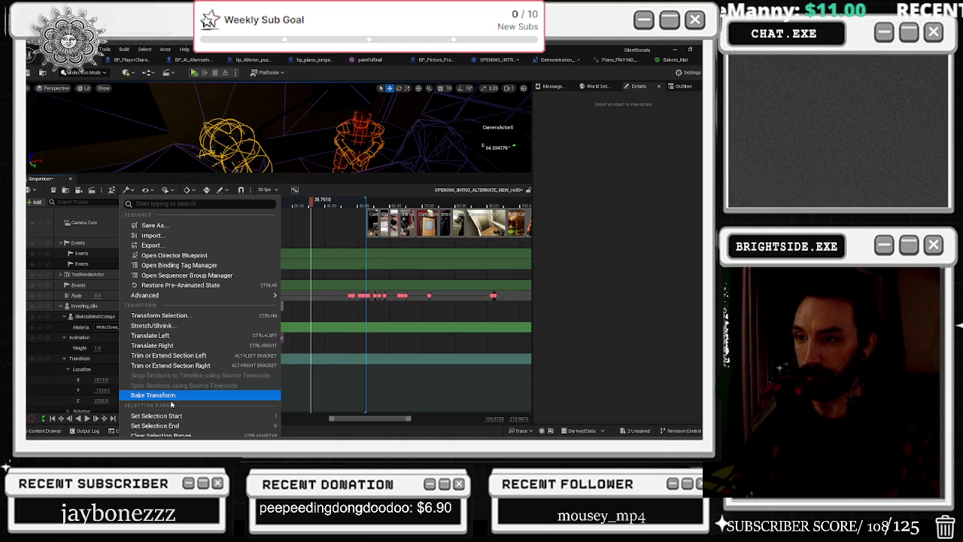
click(320, 173)
drag(320, 173, 324, 109)
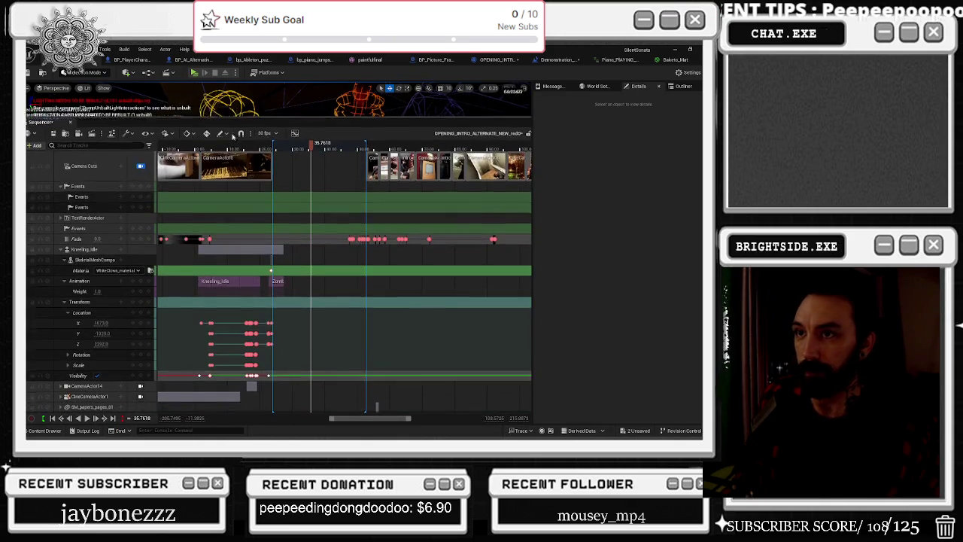
click(128, 133)
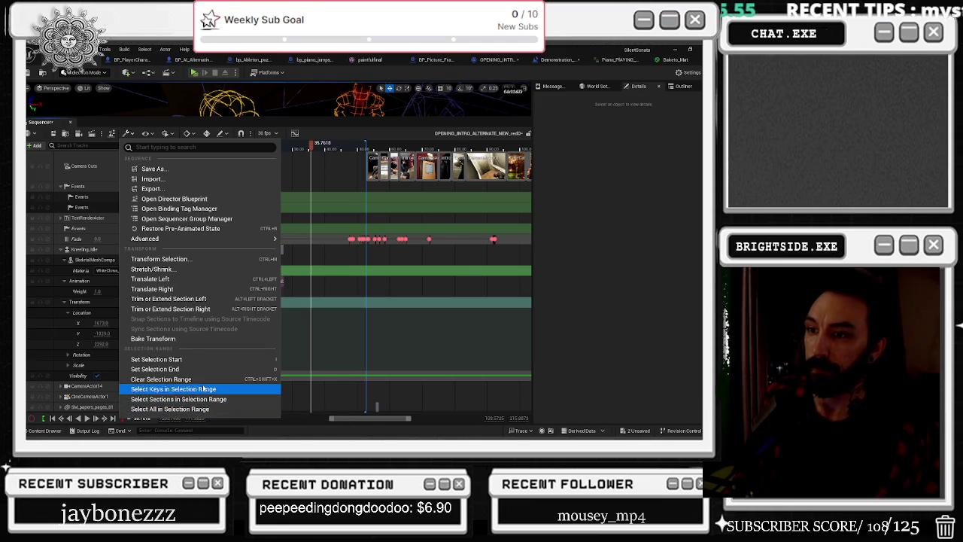
- Try Clear Selection Range and undo it, then use Select Sections in Selection Range
click(200, 380)
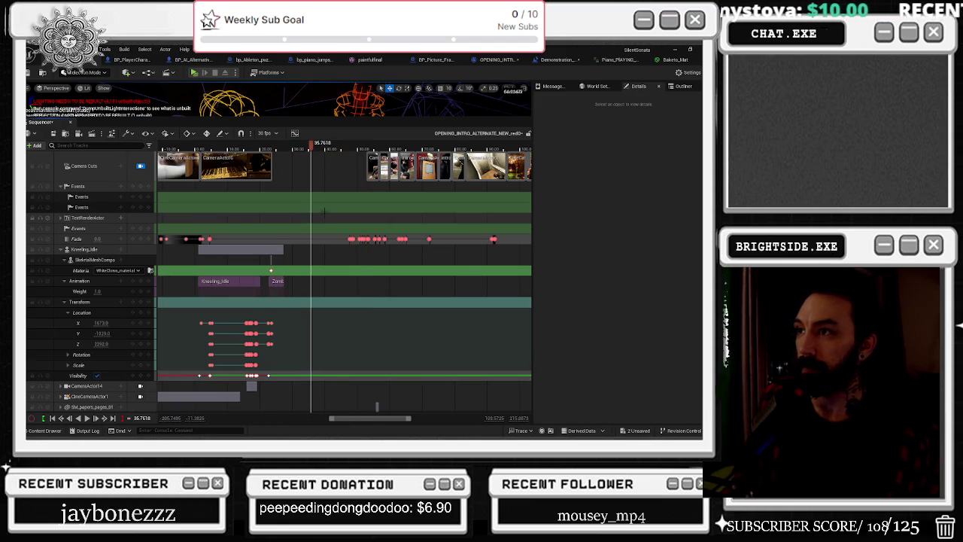
key(ctrl+z)
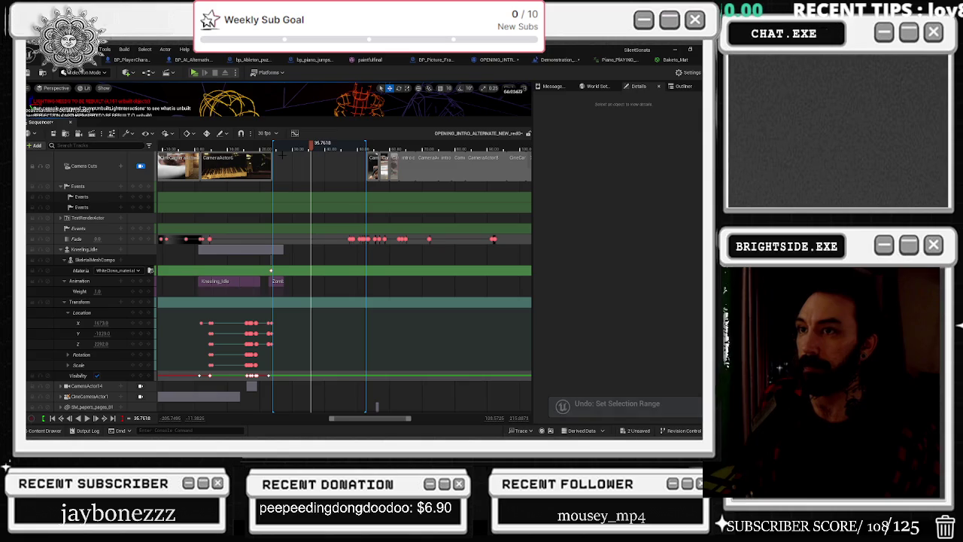
click(127, 133)
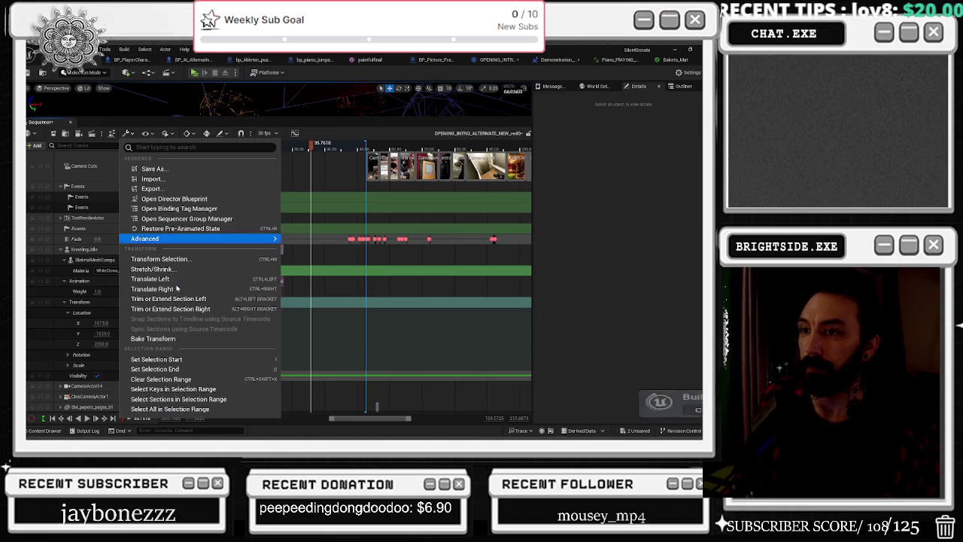
click(185, 408)
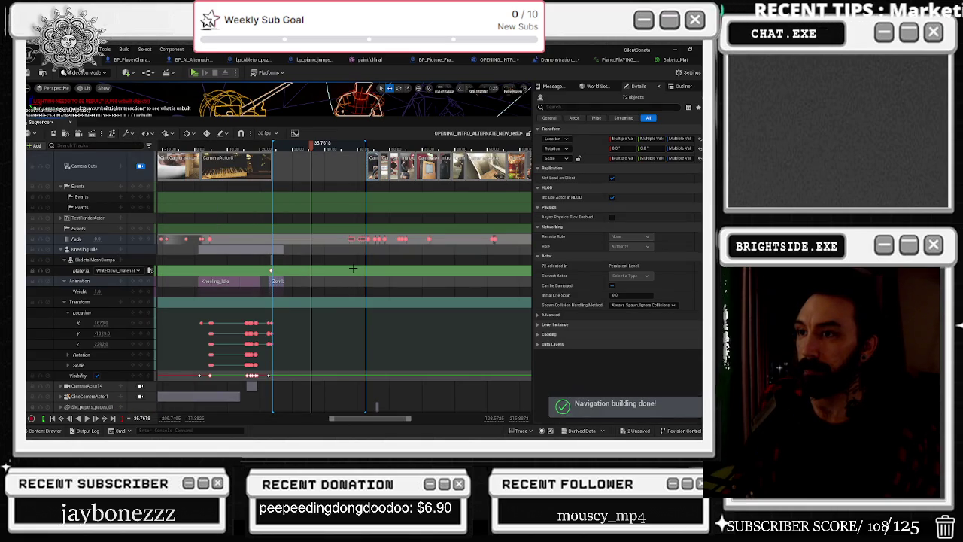
click(290, 164)
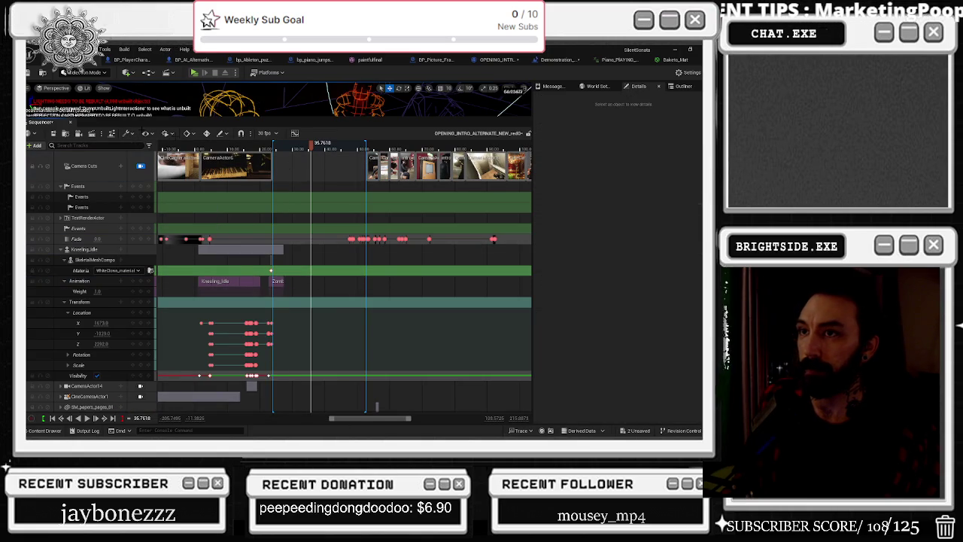
click(128, 133)
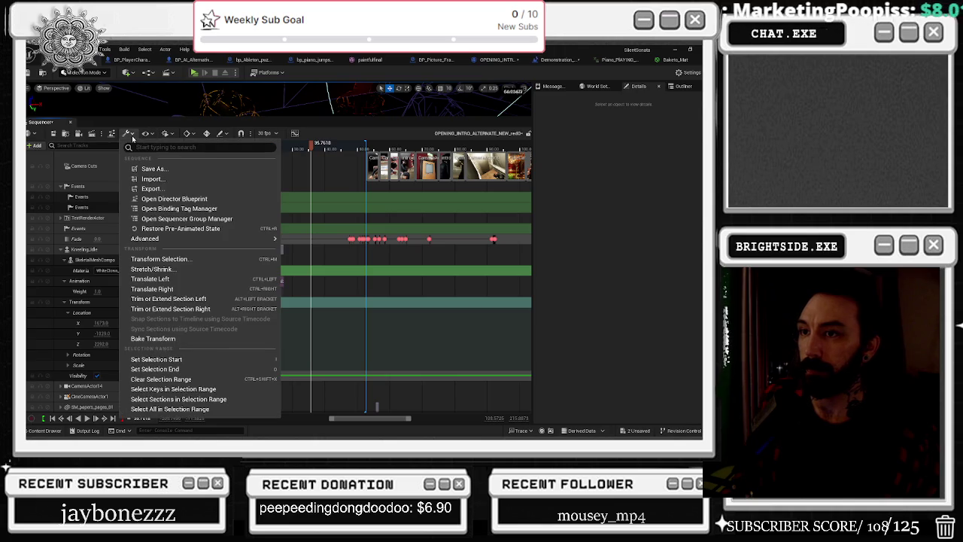
click(180, 388)
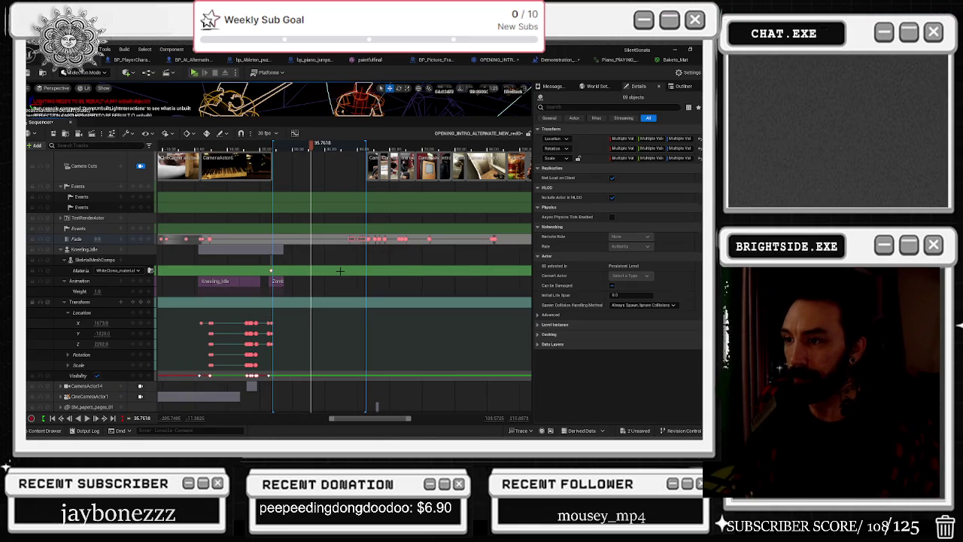
scroll(342, 271, down, 10)
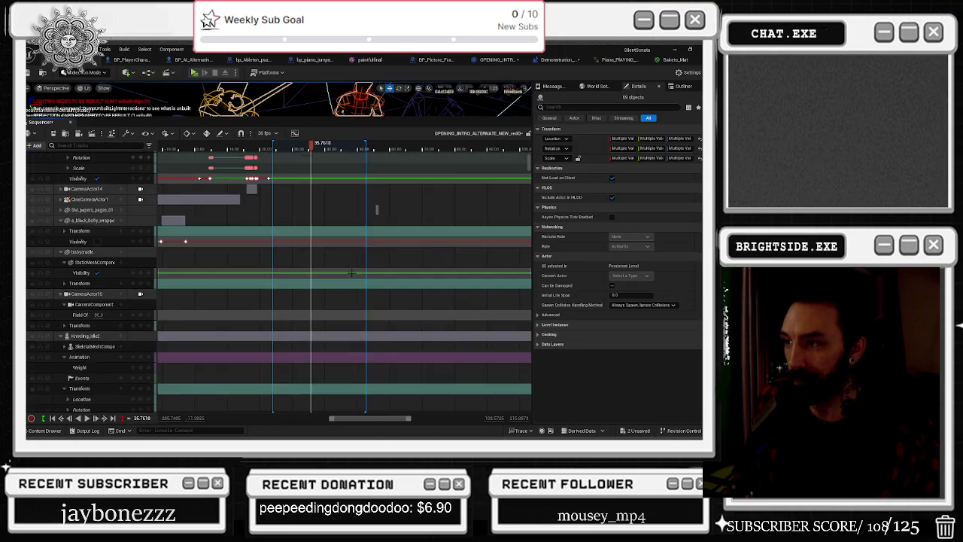
- Scroll down to the lower character tracks and select the Sitting_Talking section
scroll(351, 273, down, 10)
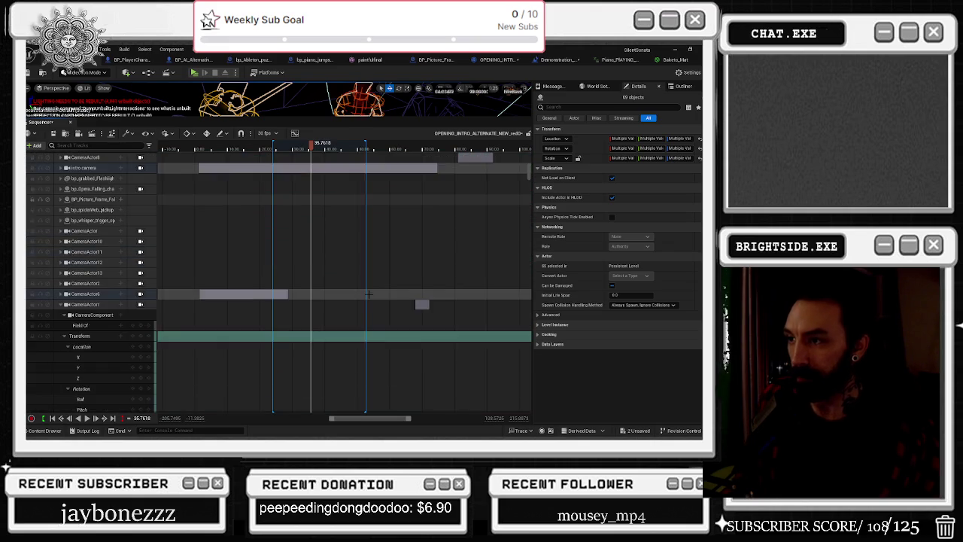
scroll(368, 294, down, 10)
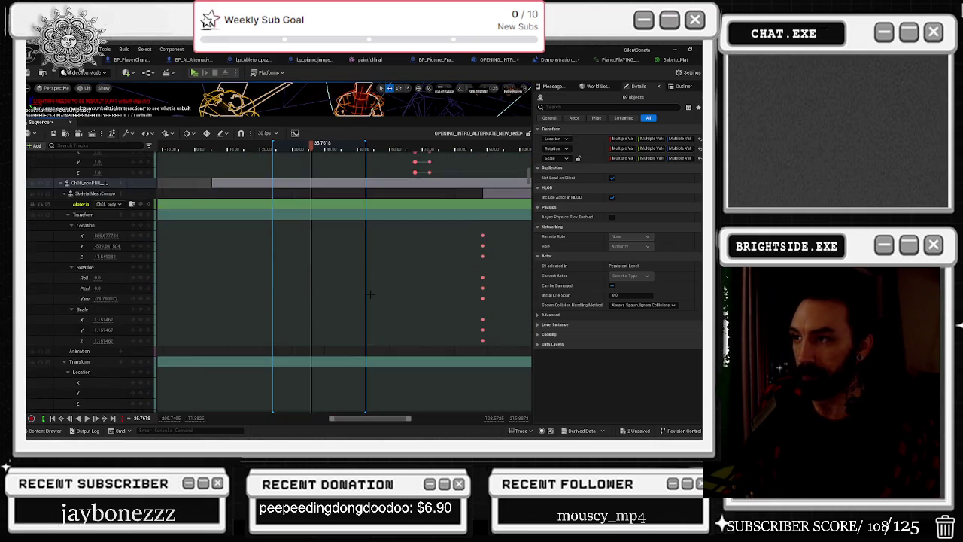
scroll(370, 294, down, 5)
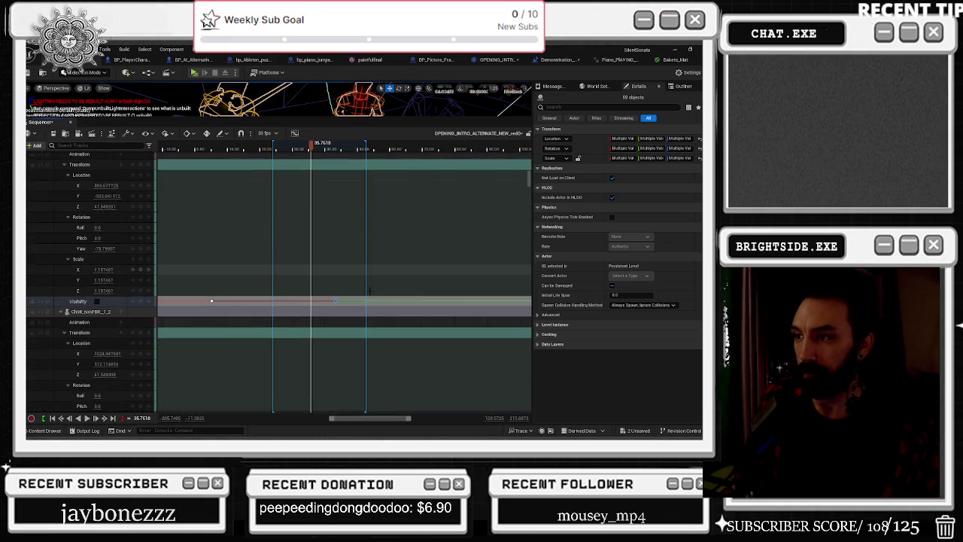
scroll(368, 291, down, 5)
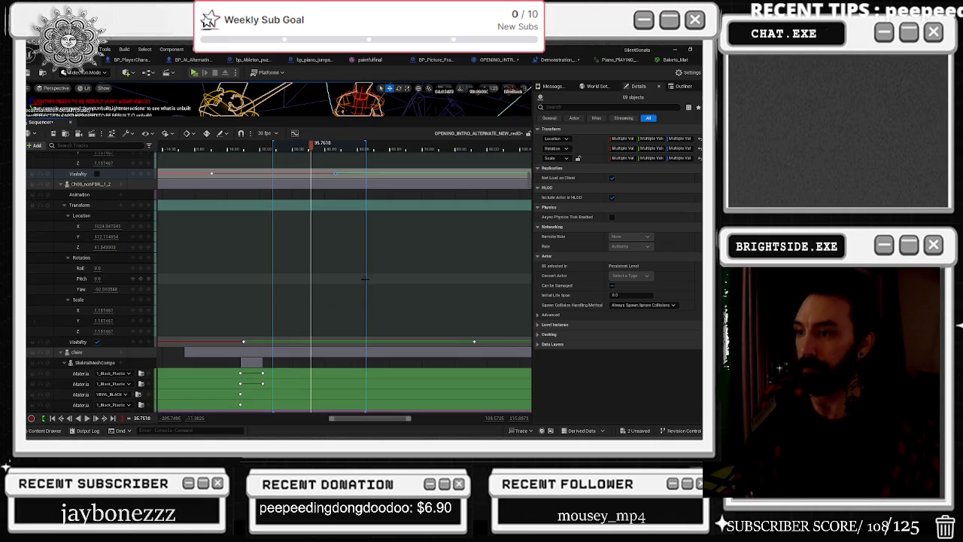
scroll(367, 284, down, 6)
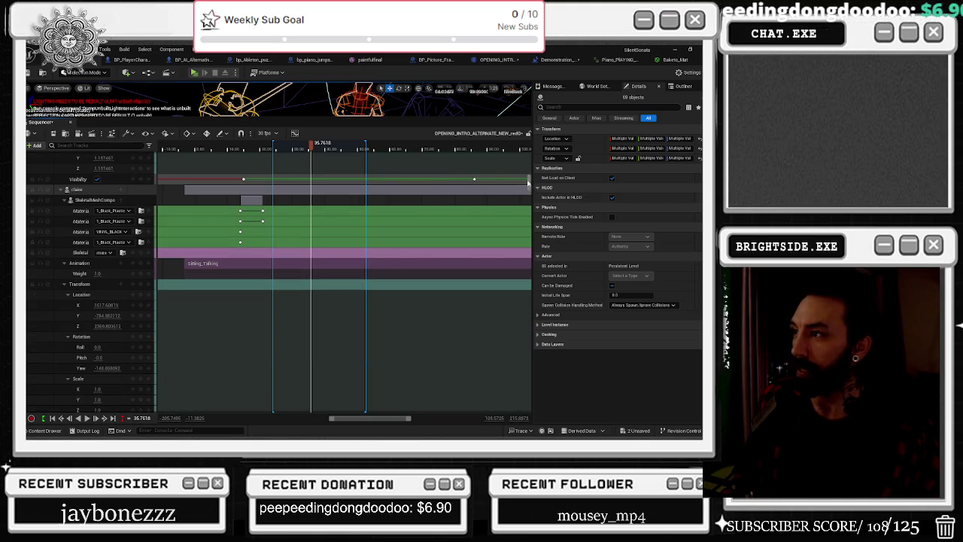
click(530, 267)
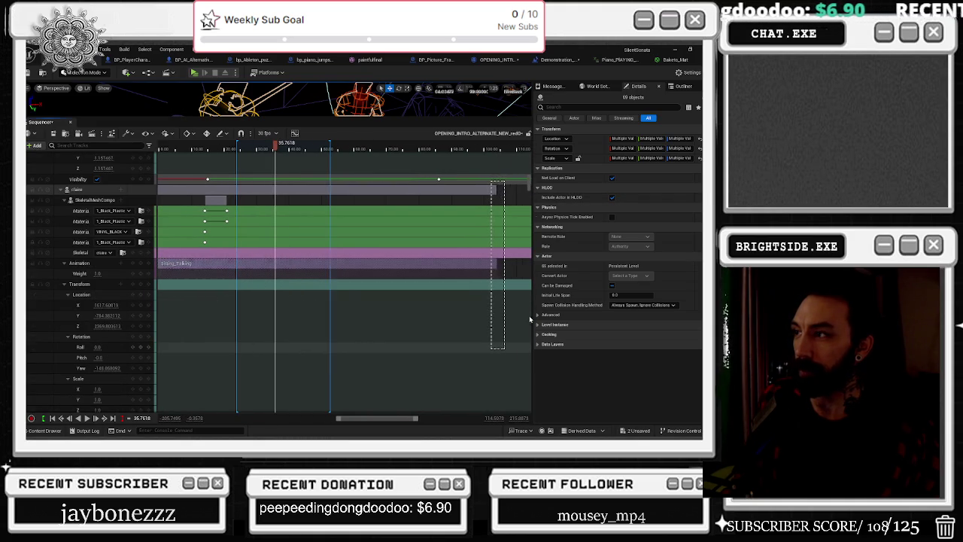
- Move the playhead back to about 28.5 and show the time ruler's range and mark options
scroll(529, 268, down, 5)
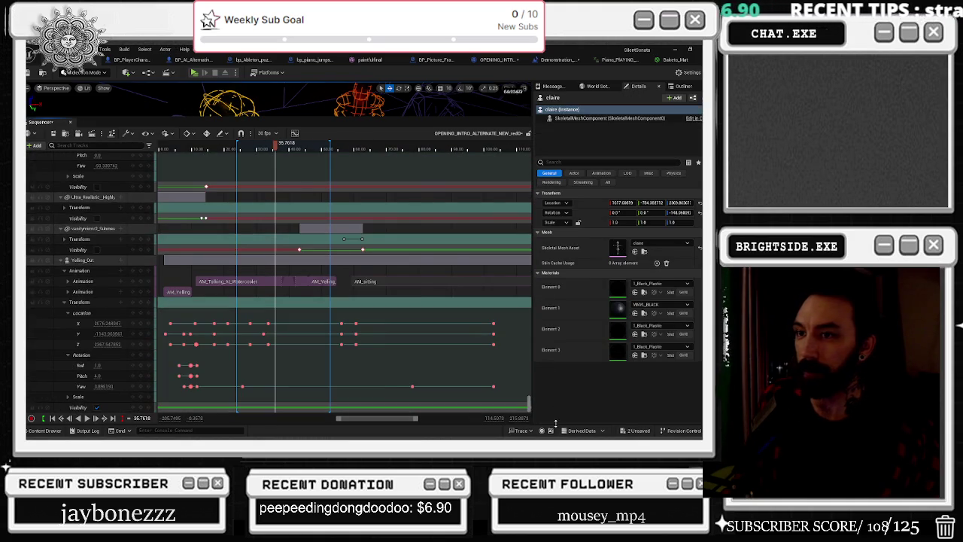
scroll(527, 339, up, 15)
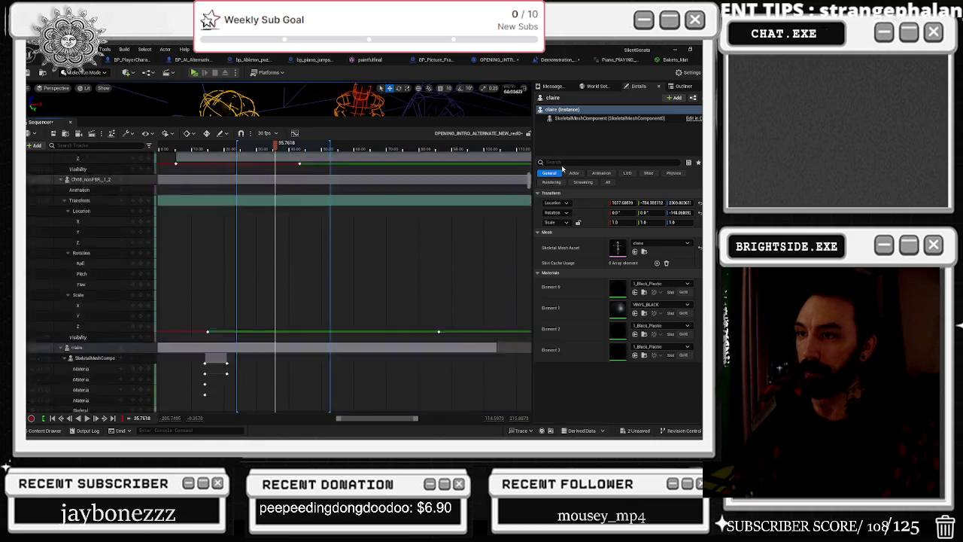
mouse_move(277, 145)
mouse_down()
mouse_move(245, 147)
mouse_move(276, 151)
mouse_up()
right_click(258, 150)
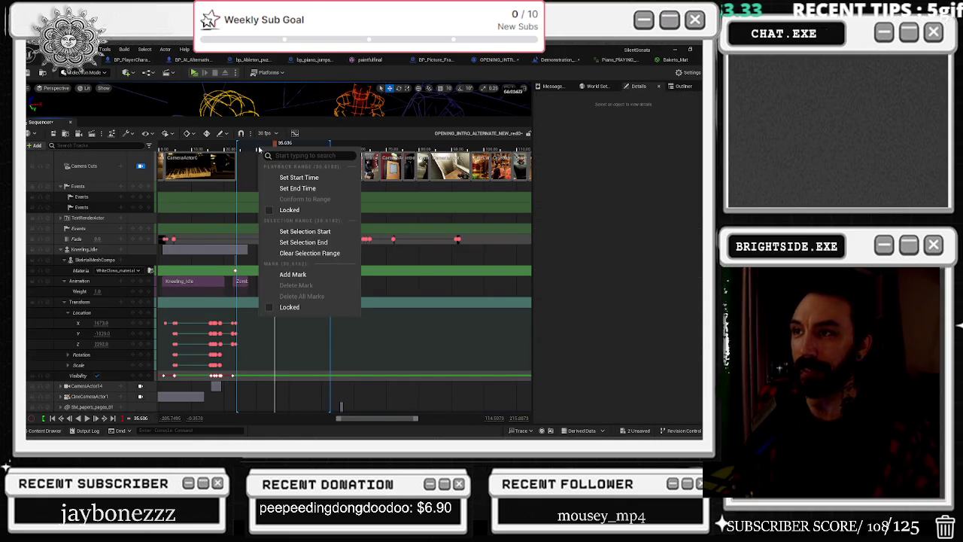
- Move the playhead to about 25.82 and collapse the Events, Kneeling_Idle, wrapped baby and babycradle tracks
click(242, 145)
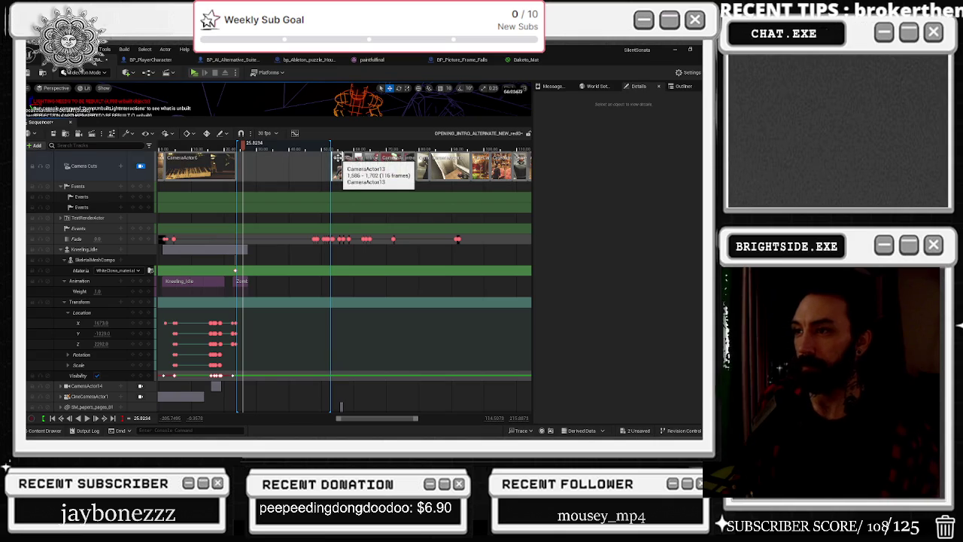
click(62, 186)
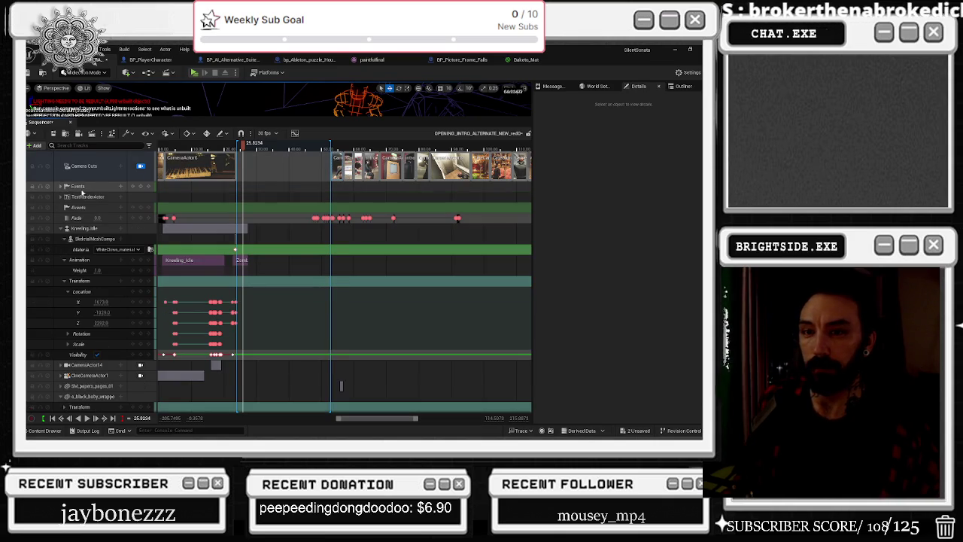
click(63, 229)
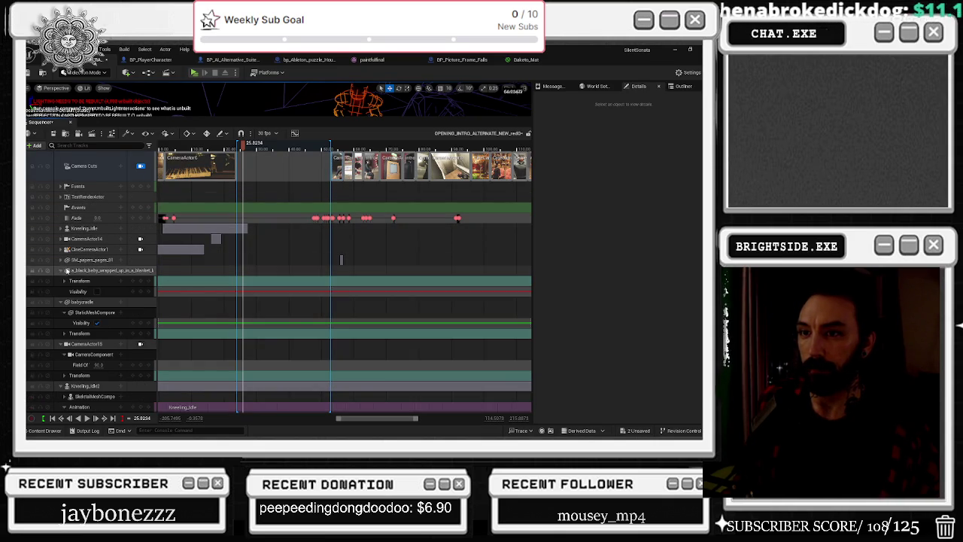
click(61, 271)
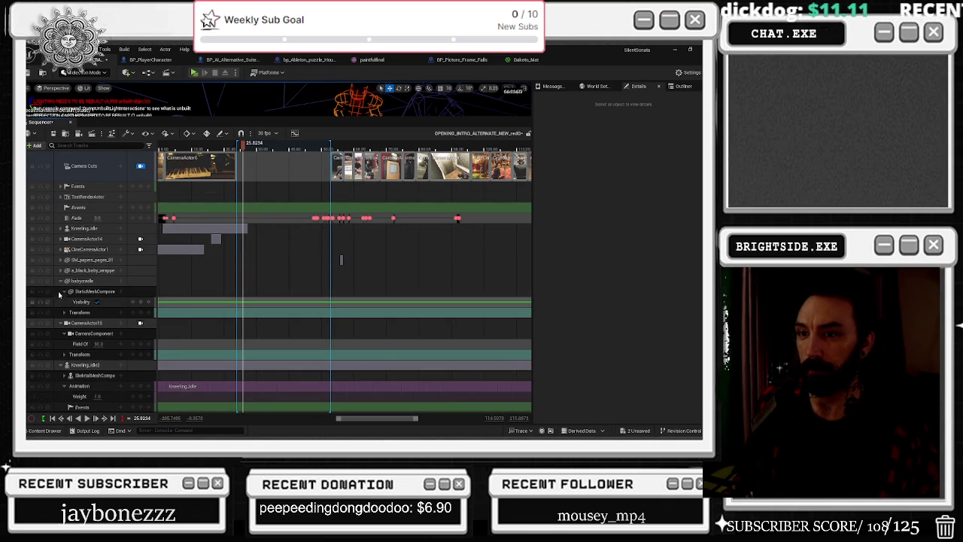
click(60, 281)
scroll(328, 290, down, 5)
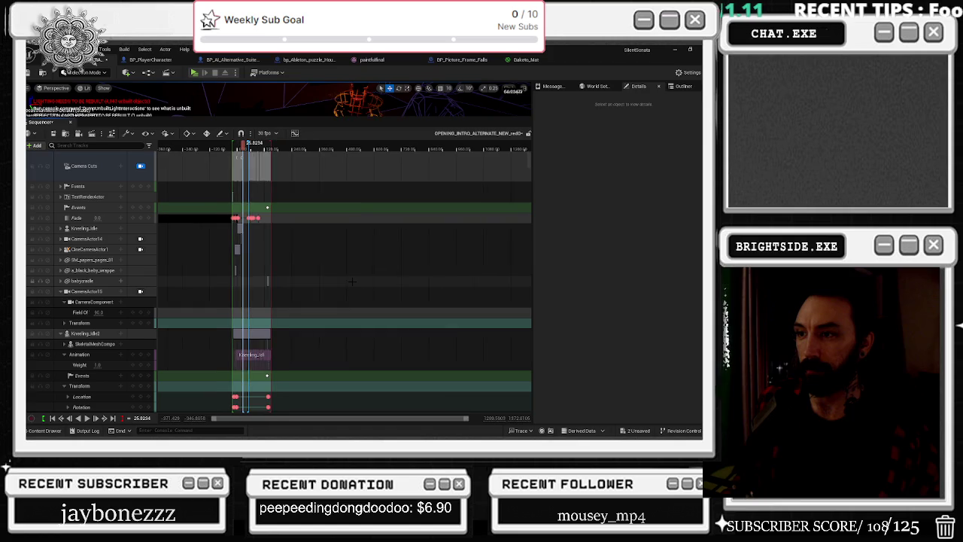
scroll(276, 281, up, 4)
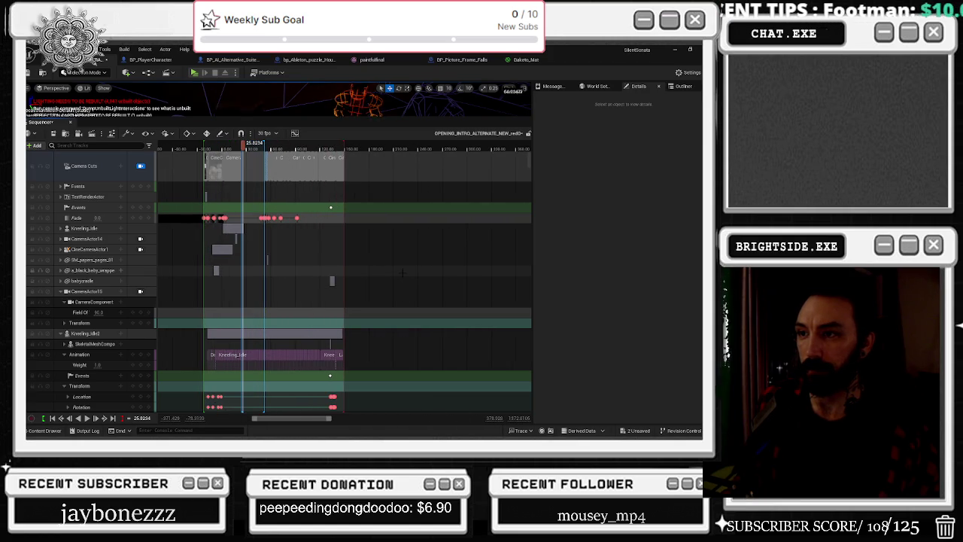
- Select the babycradle track, set the playhead to 136.26, and expand it to show Visibility keys
click(91, 292)
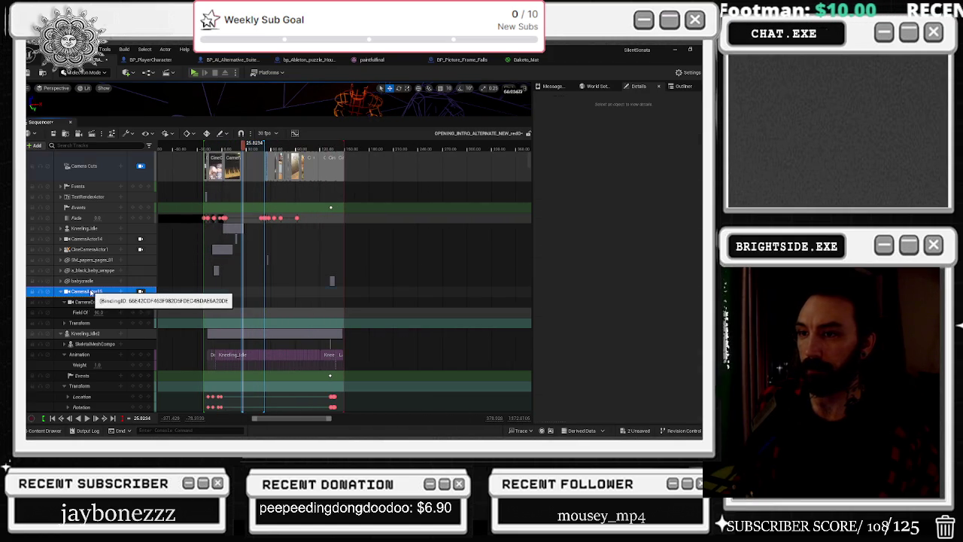
click(93, 281)
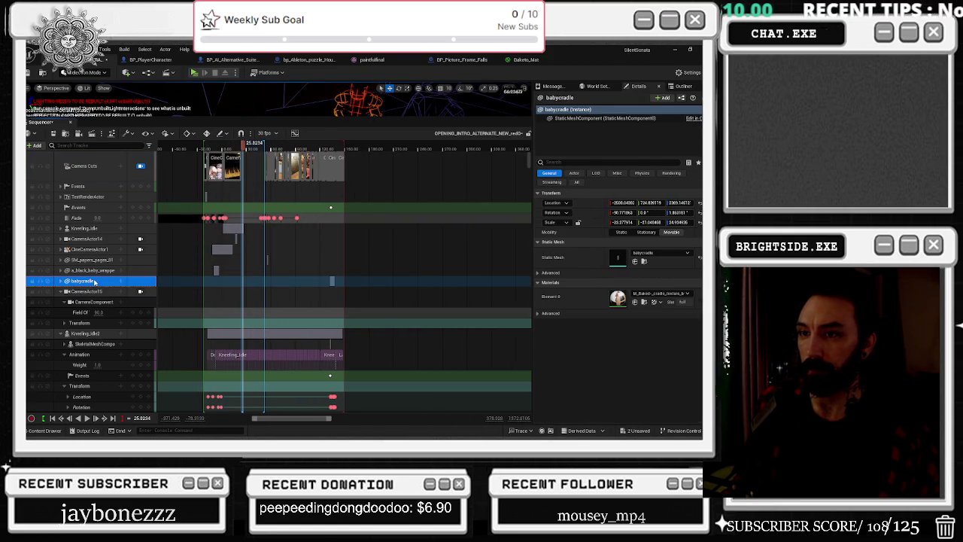
click(335, 143)
drag(336, 142, 333, 143)
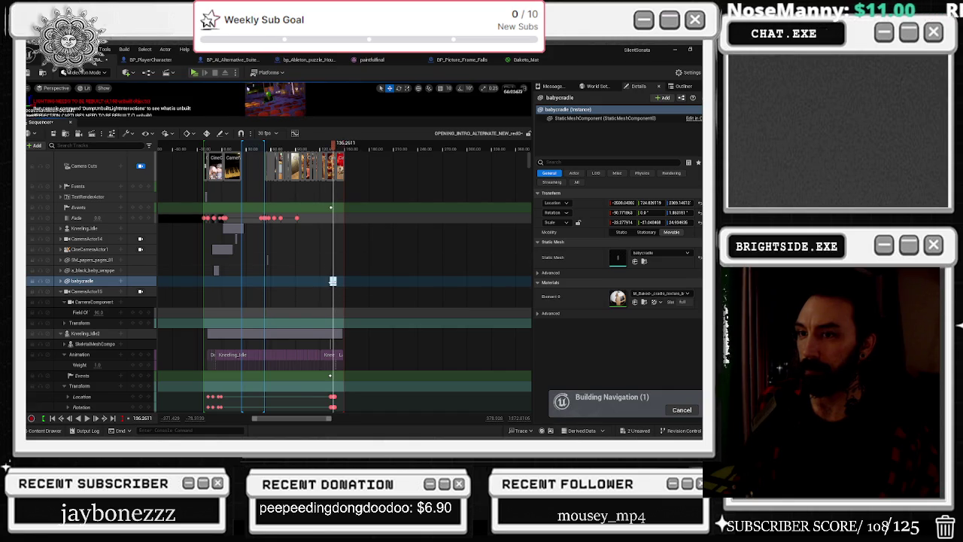
scroll(333, 280, up, 5)
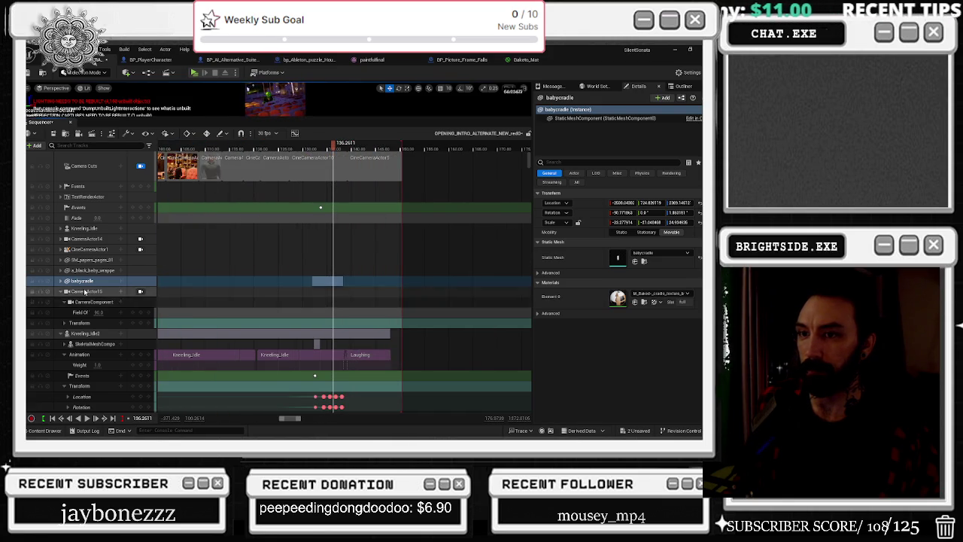
double_click(81, 280)
scroll(275, 304, up, 5)
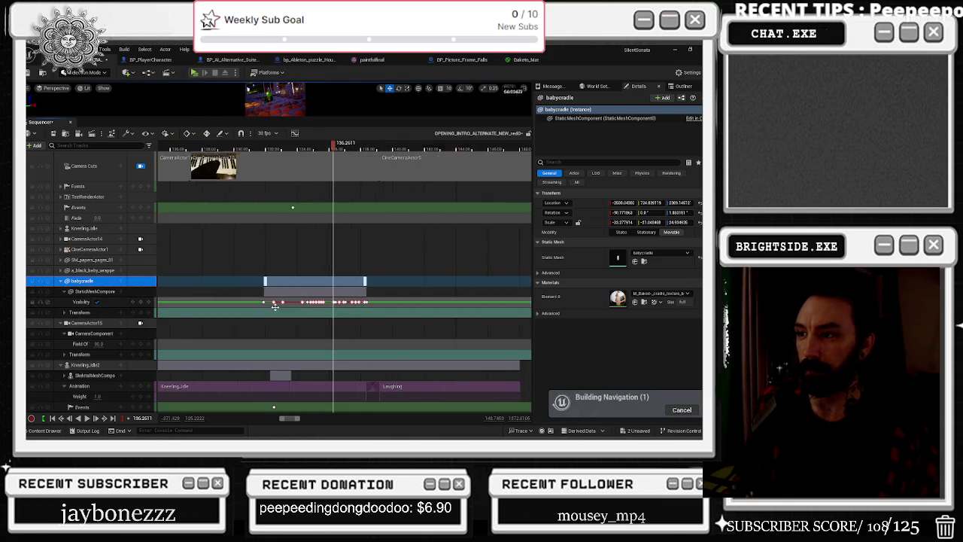
scroll(275, 303, up, 2)
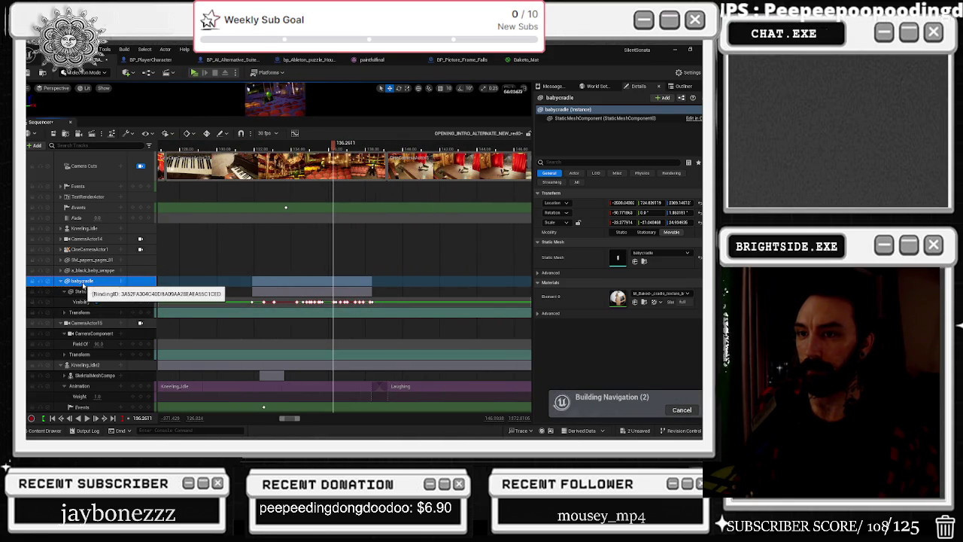
- Enlarge the viewport, release it from Camera Cuts, and frame the babycradle mesh
click(83, 282)
drag(95, 121, 102, 251)
click(140, 295)
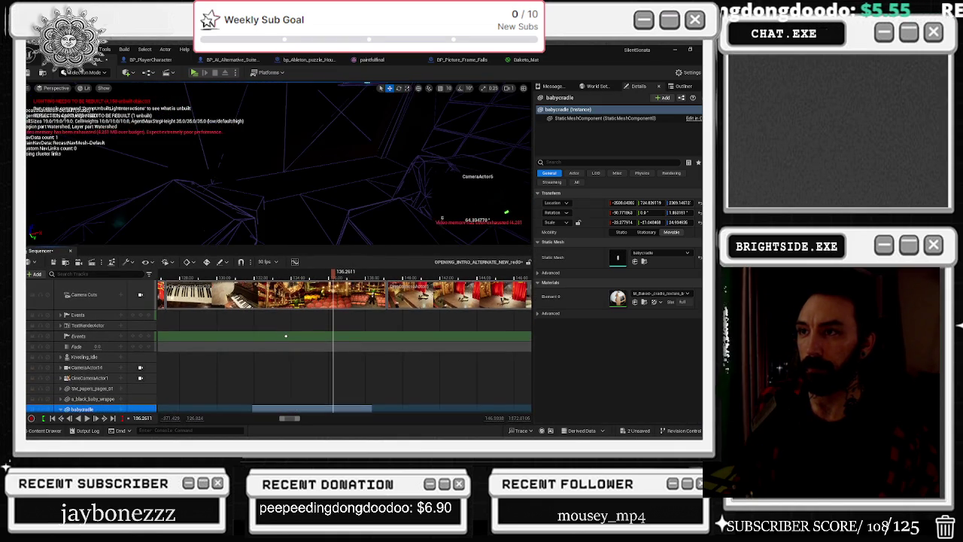
scroll(331, 338, down, 5)
key(f)
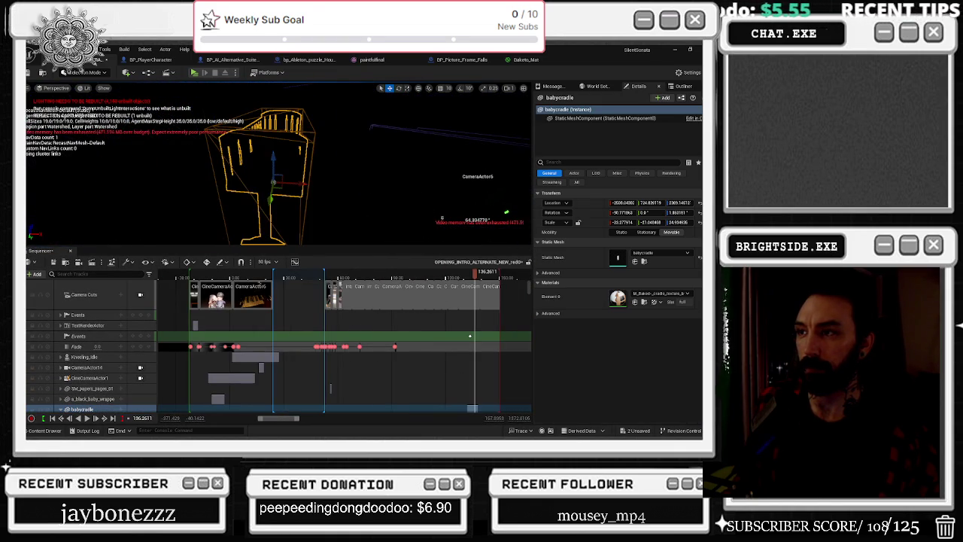
scroll(327, 338, down, 6)
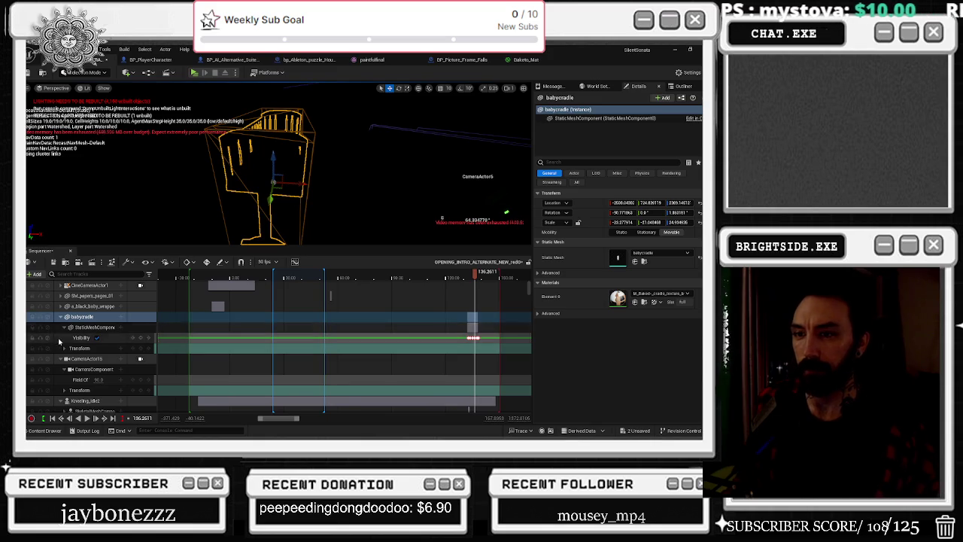
- Collapse the babycradle and camera actor tracks, select Kneeling_Idle2, and scrub to about 90
click(60, 317)
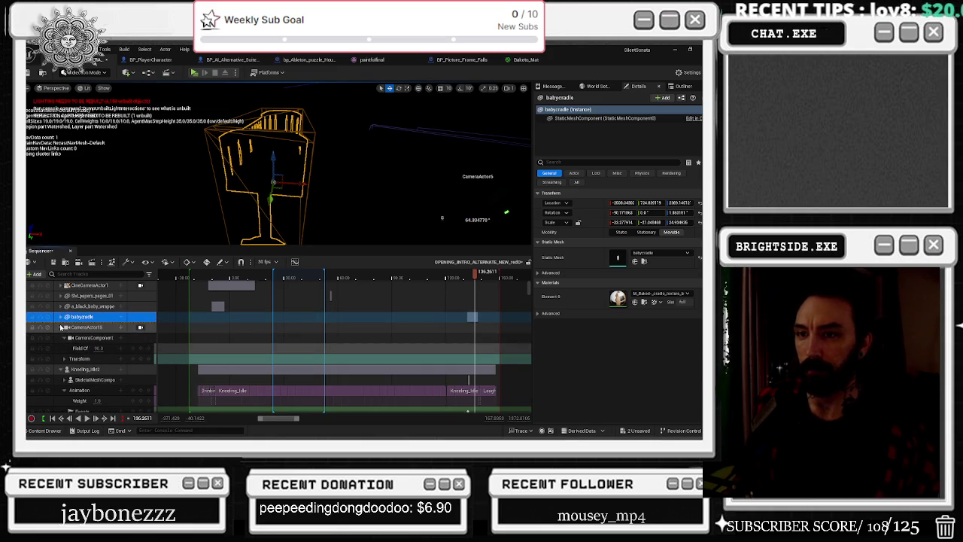
click(62, 328)
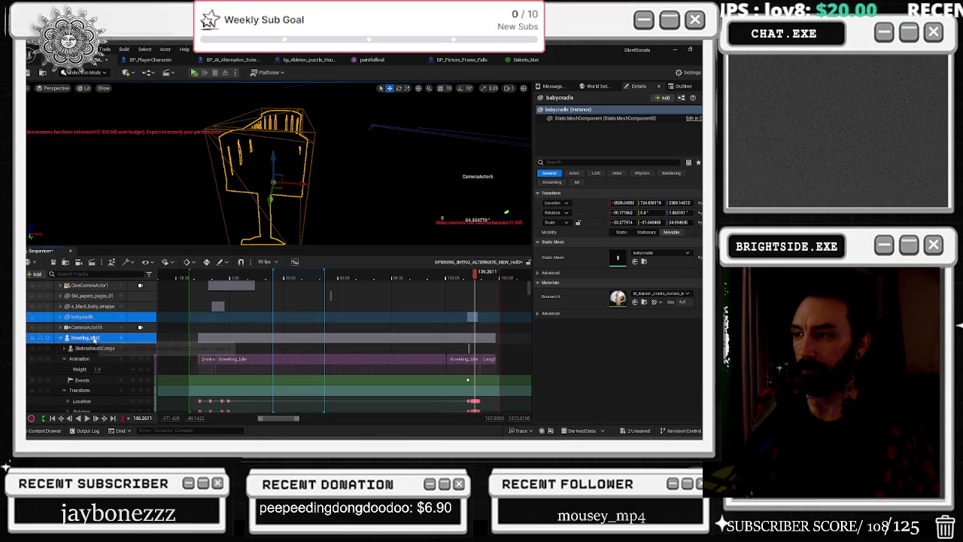
click(87, 338)
scroll(71, 361, down, 2)
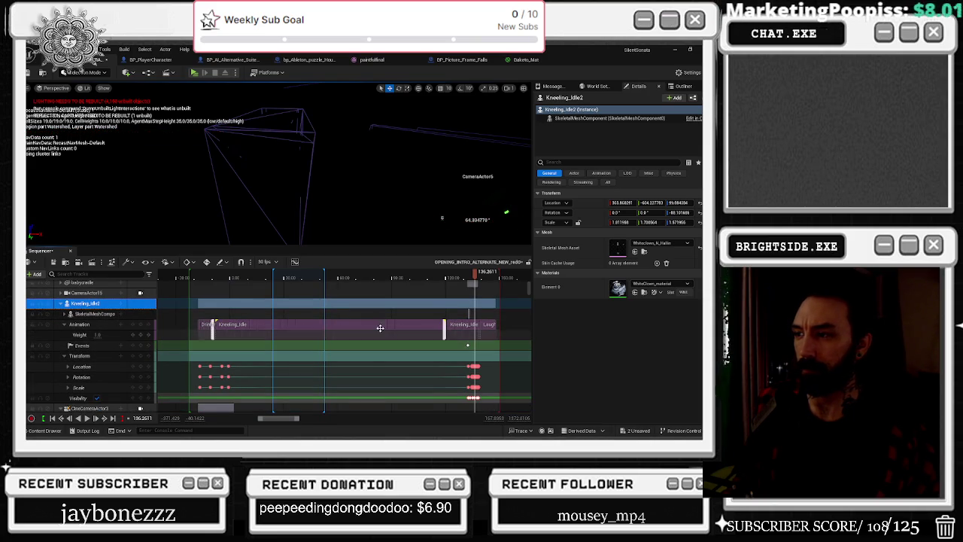
click(307, 277)
drag(346, 279, 403, 278)
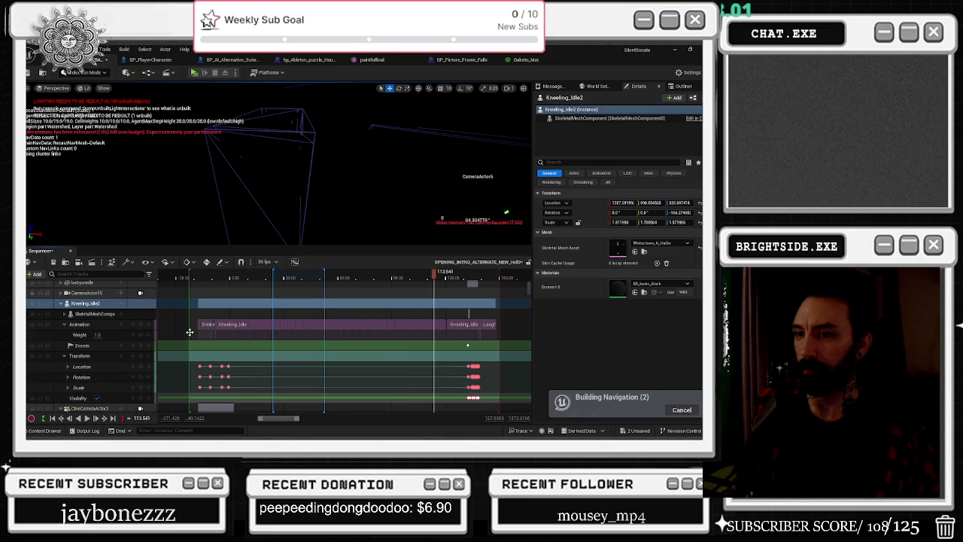
- Frame the Kneeling_Idle2 character and scrub its animation back to just after the sequence start
click(260, 305)
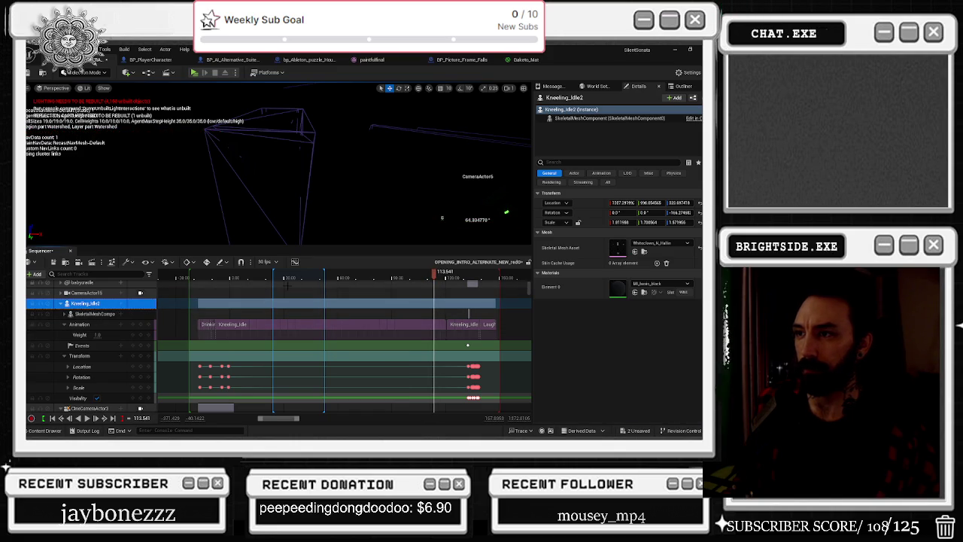
key(f)
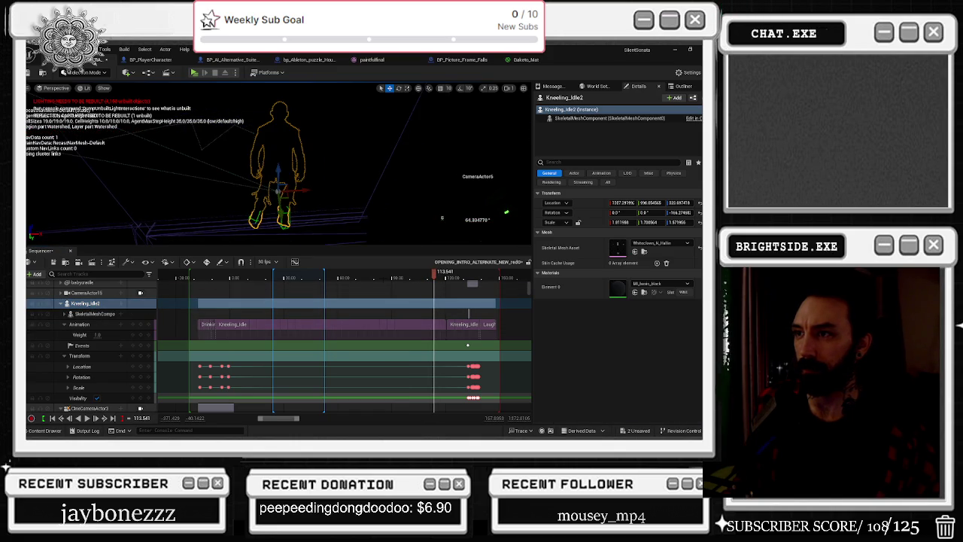
drag(408, 283, 371, 279)
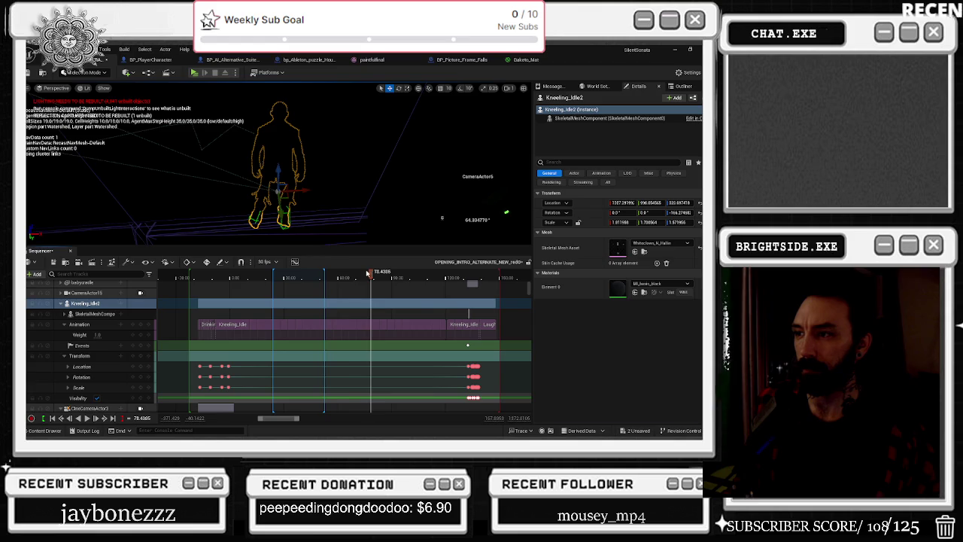
mouse_move(322, 281)
mouse_down()
mouse_move(286, 280)
mouse_move(489, 275)
mouse_move(467, 276)
mouse_up()
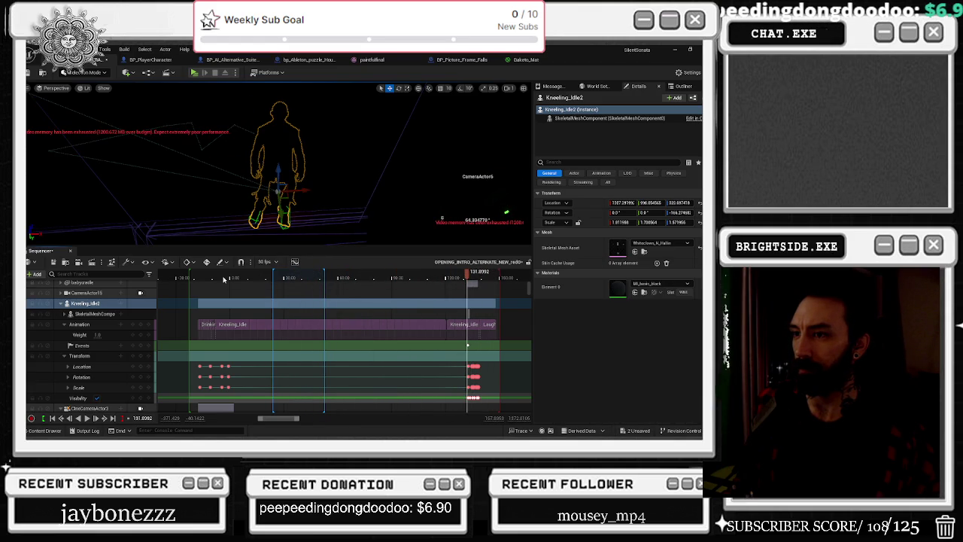
click(198, 277)
click(211, 278)
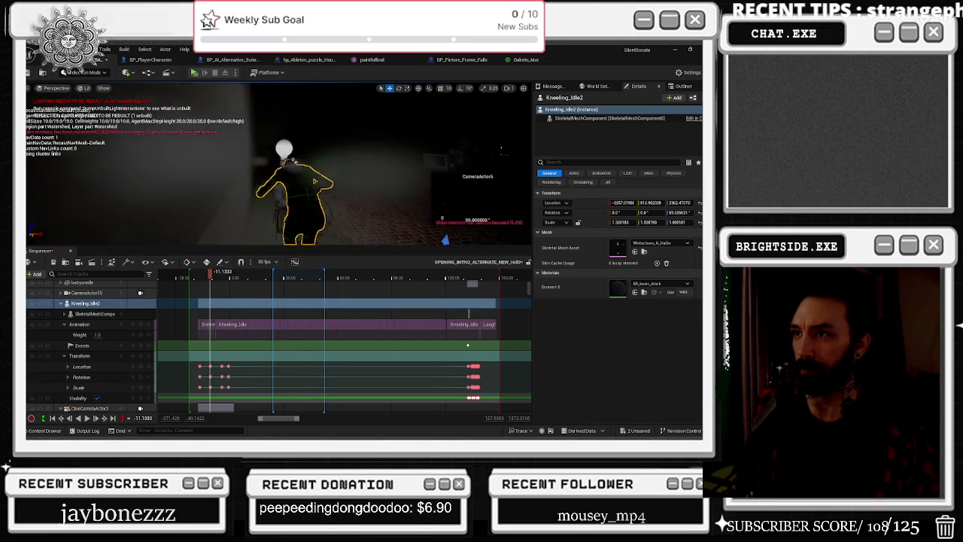
drag(210, 278, 231, 276)
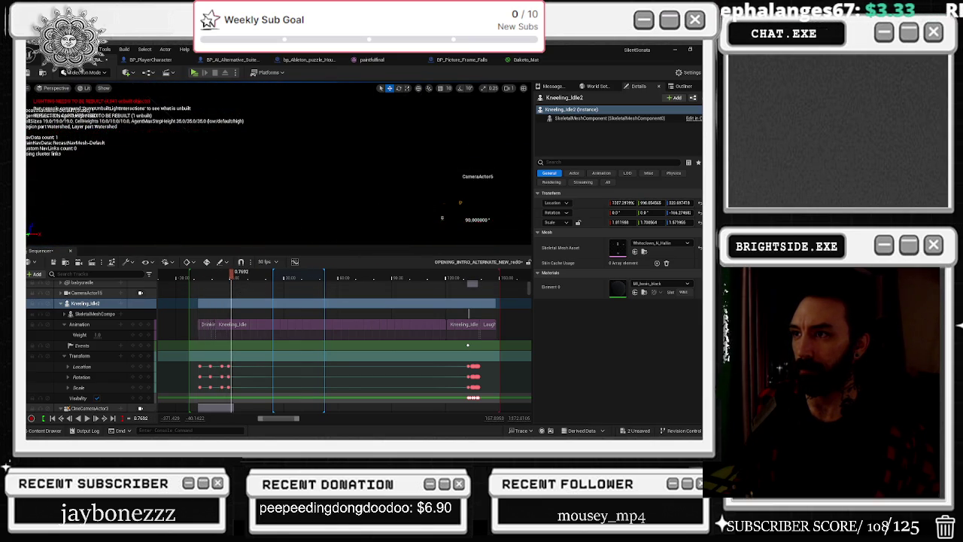
- Trial-shorten the Kneeling_Idle section's end while scrubbing, then undo the trim
click(295, 275)
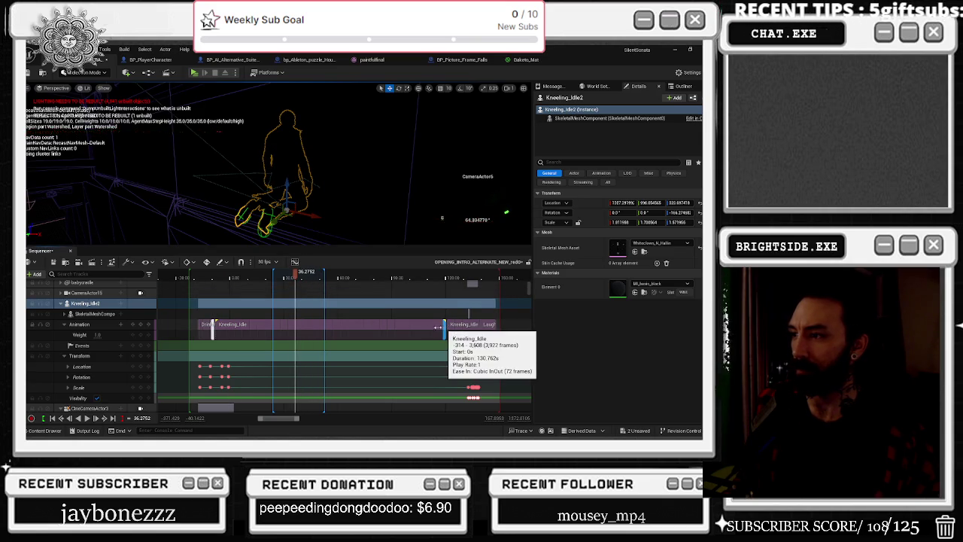
drag(444, 324, 272, 326)
drag(288, 277, 264, 277)
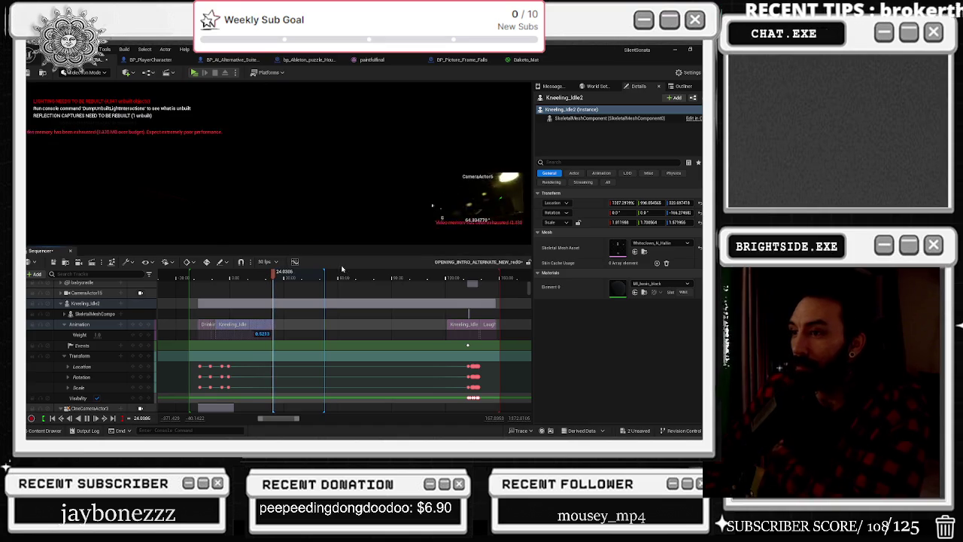
click(381, 278)
key(ctrl+z)
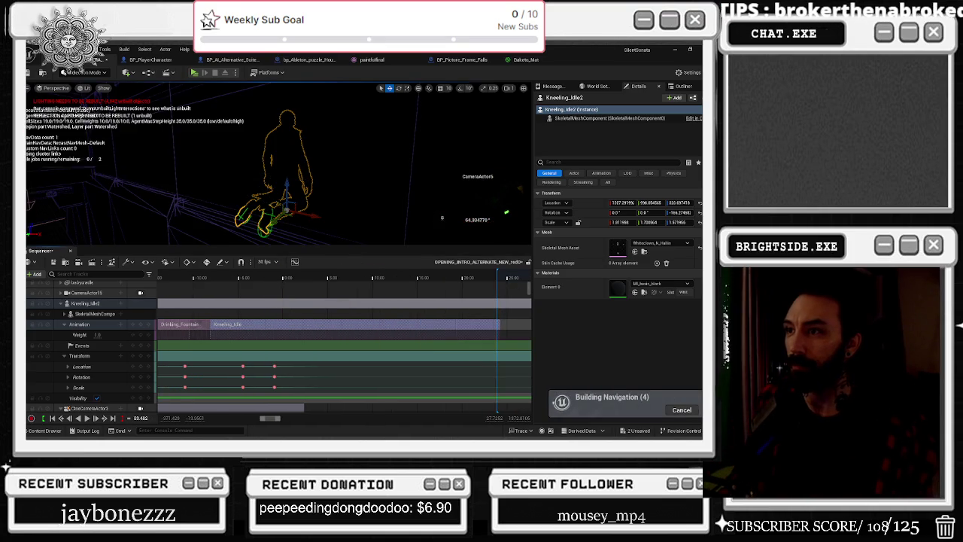
- Select the balcony and kneeling character in the viewport, then move the playhead to about 22 seconds
click(441, 218)
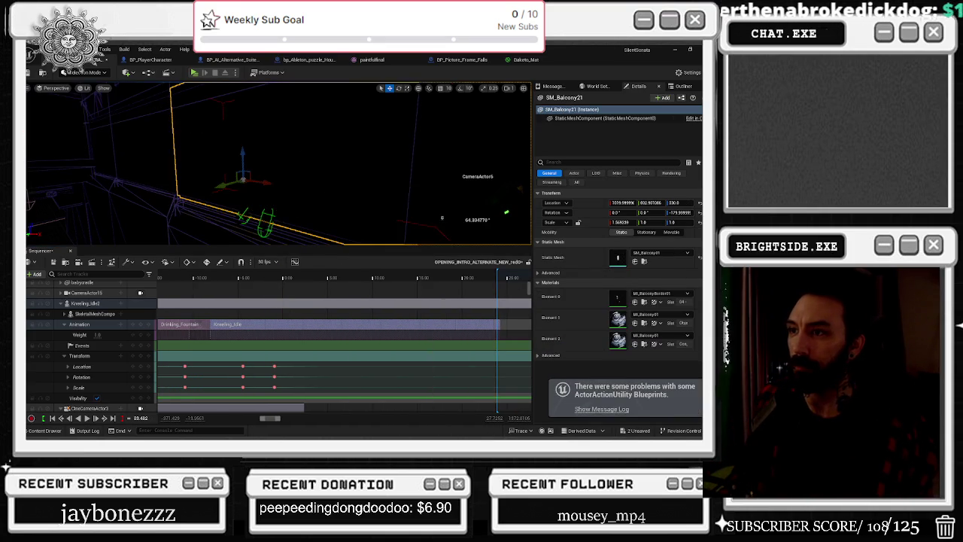
mouse_move(442, 218)
mouse_down()
mouse_move(399, 207)
mouse_move(442, 218)
mouse_up()
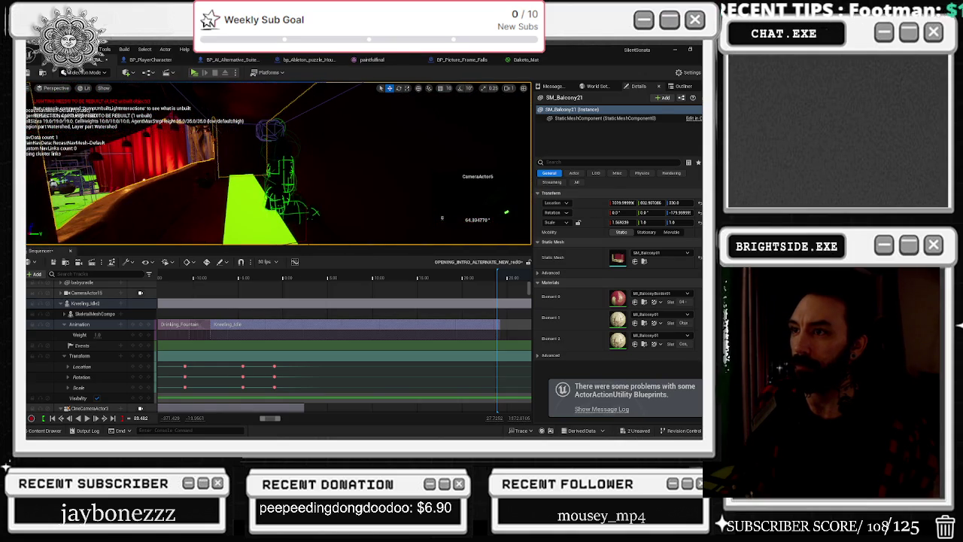
click(282, 170)
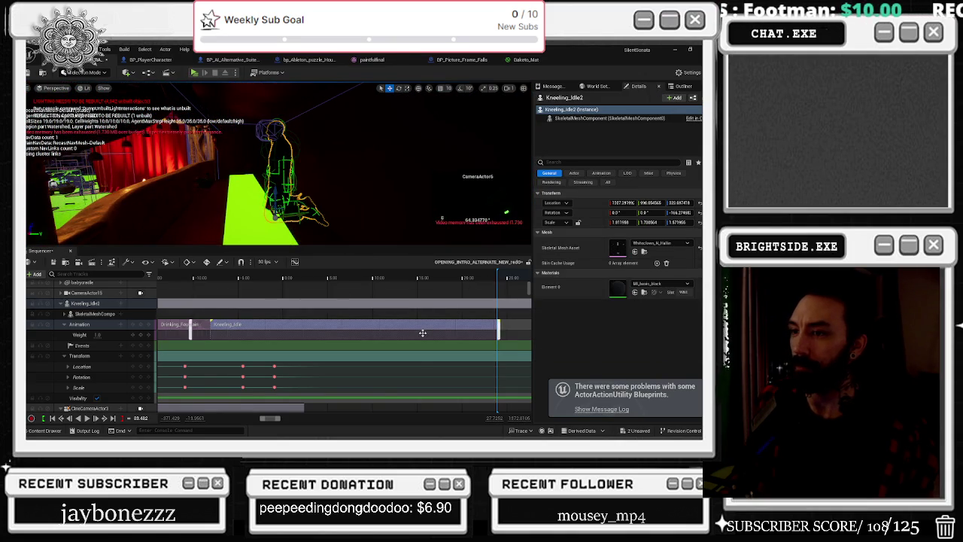
scroll(422, 329, down, 4)
scroll(491, 329, down, 3)
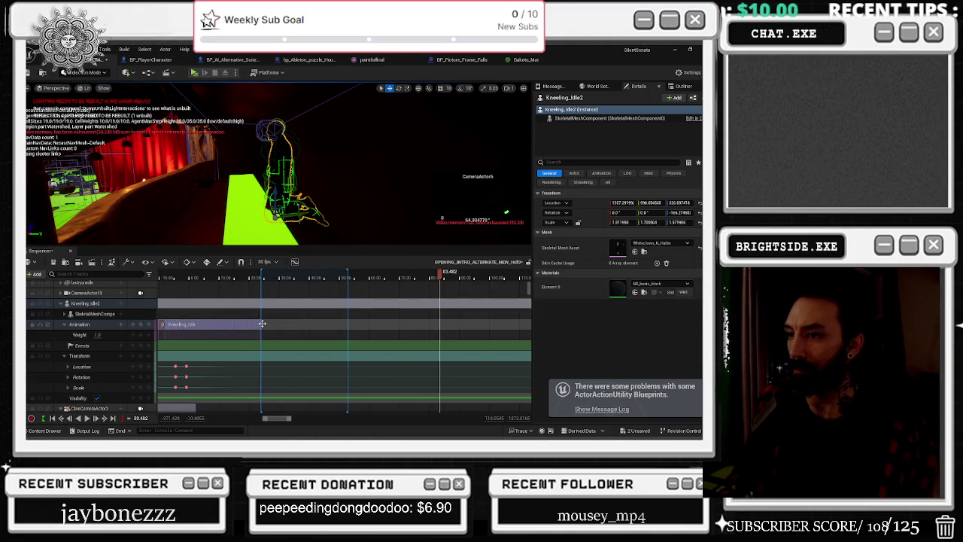
click(257, 274)
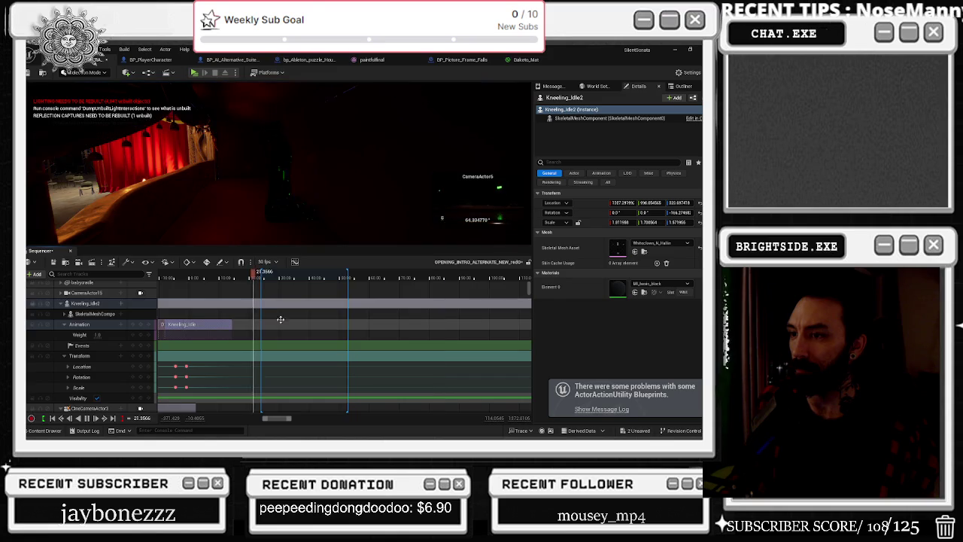
scroll(293, 327, down, 5)
scroll(293, 327, down, 3)
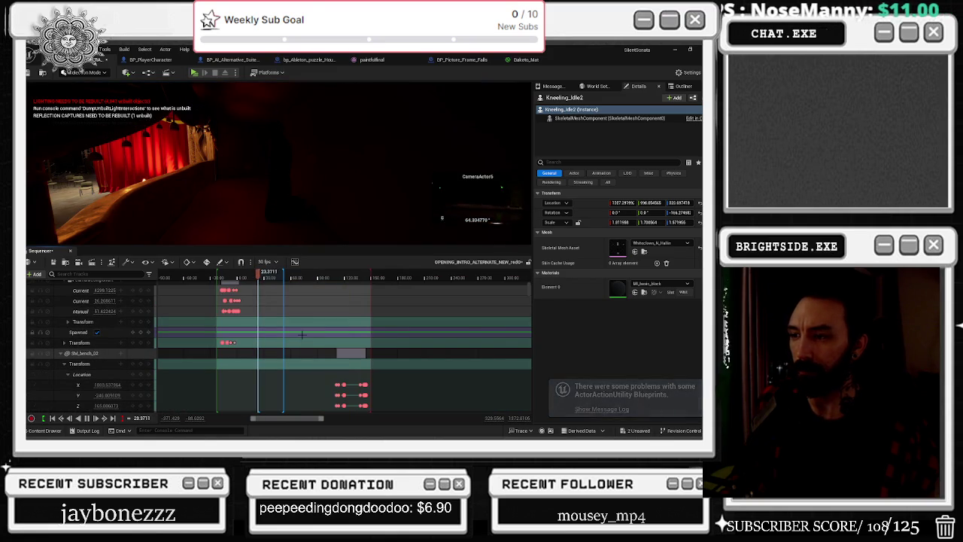
- Scrub the playhead to about 31 seconds and frame the BP_Light5 light in the viewport
scroll(294, 327, down, 1)
scroll(262, 335, down, 2)
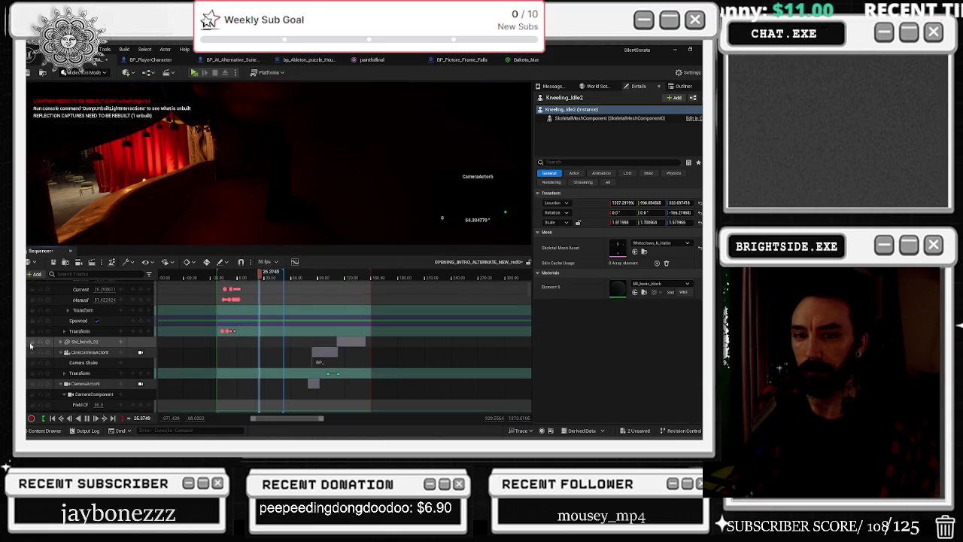
scroll(262, 335, down, 3)
click(308, 276)
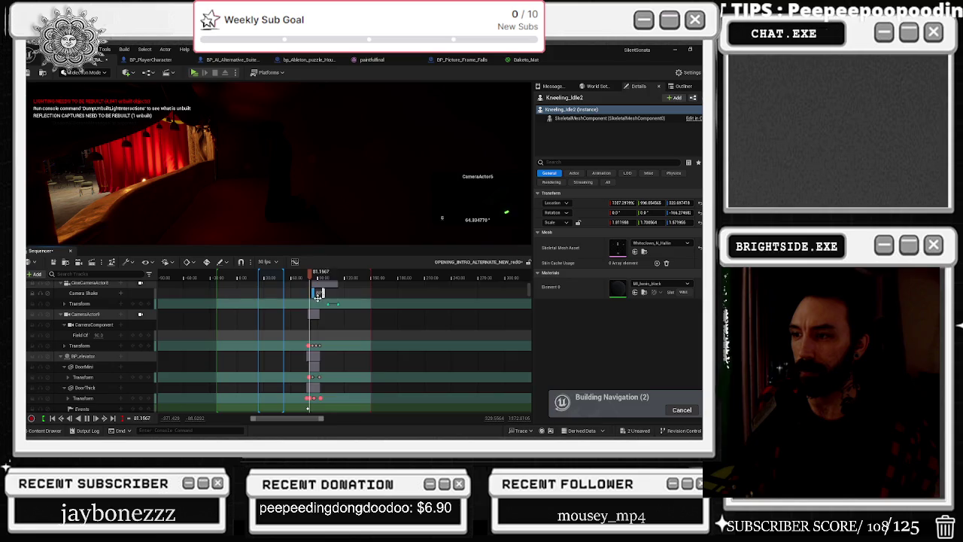
scroll(326, 315, down, 3)
scroll(324, 311, down, 1)
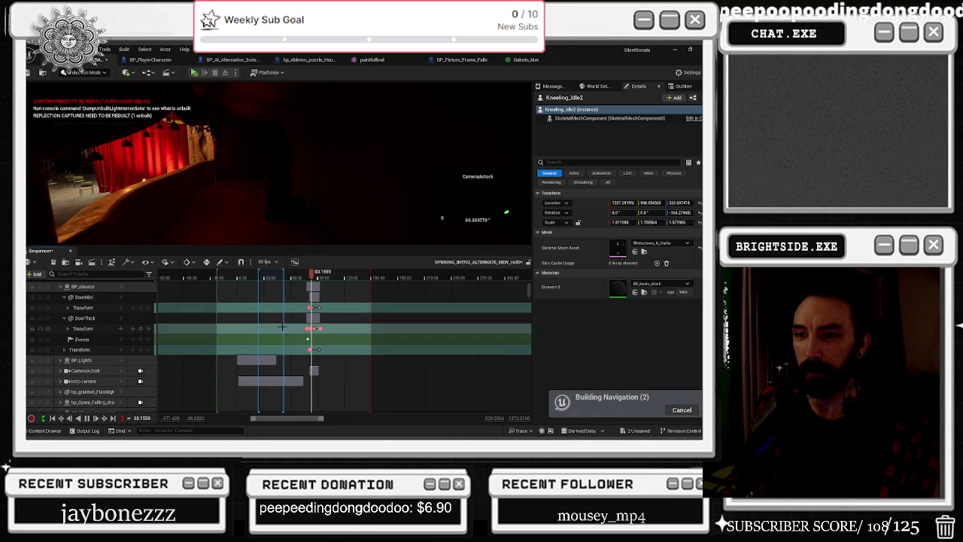
drag(311, 276, 259, 277)
click(83, 360)
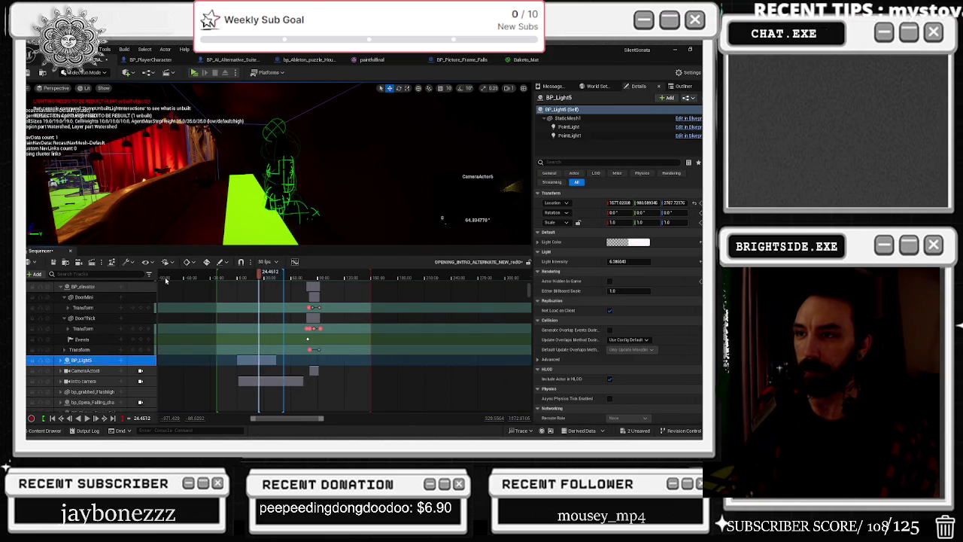
key(f)
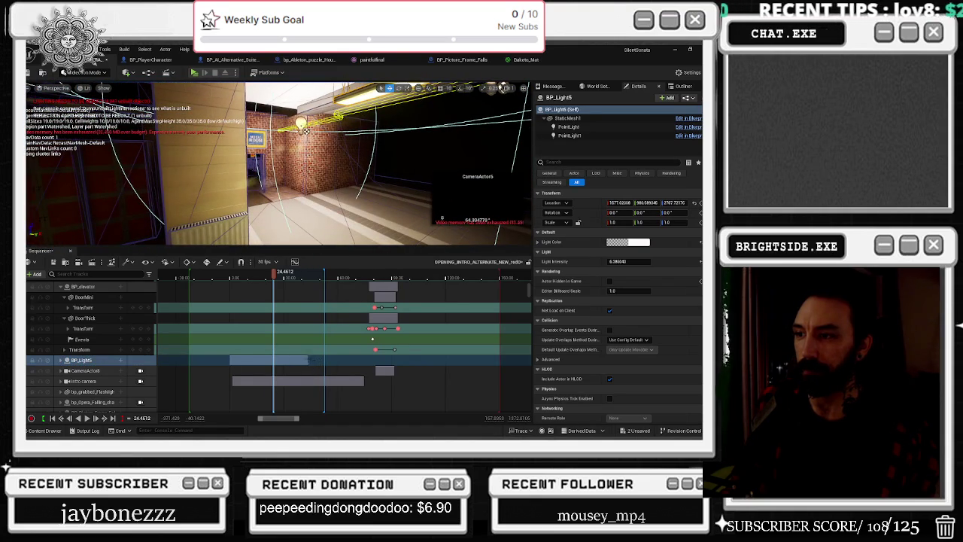
- Expand BP_Light5, drag its PointLight section's end earlier, and play to preview
drag(279, 278, 301, 277)
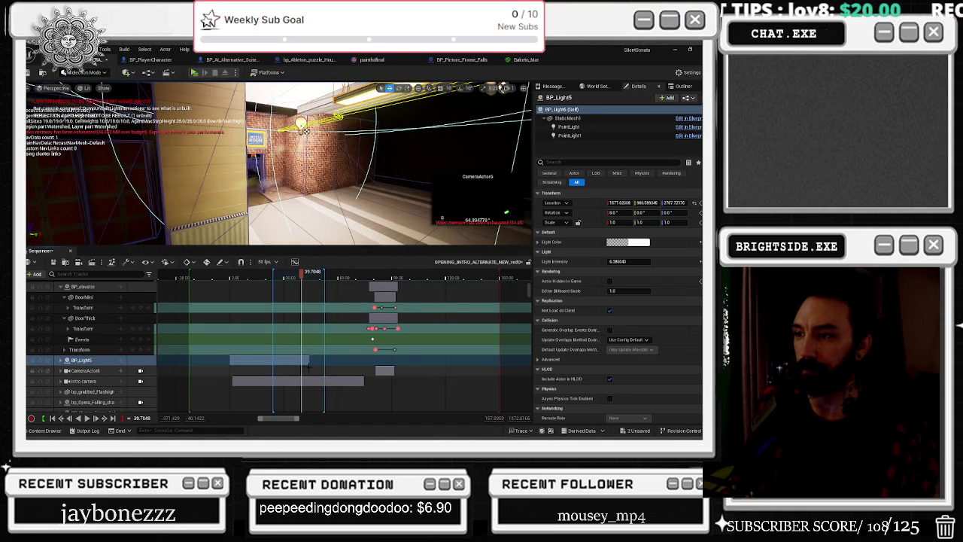
click(64, 362)
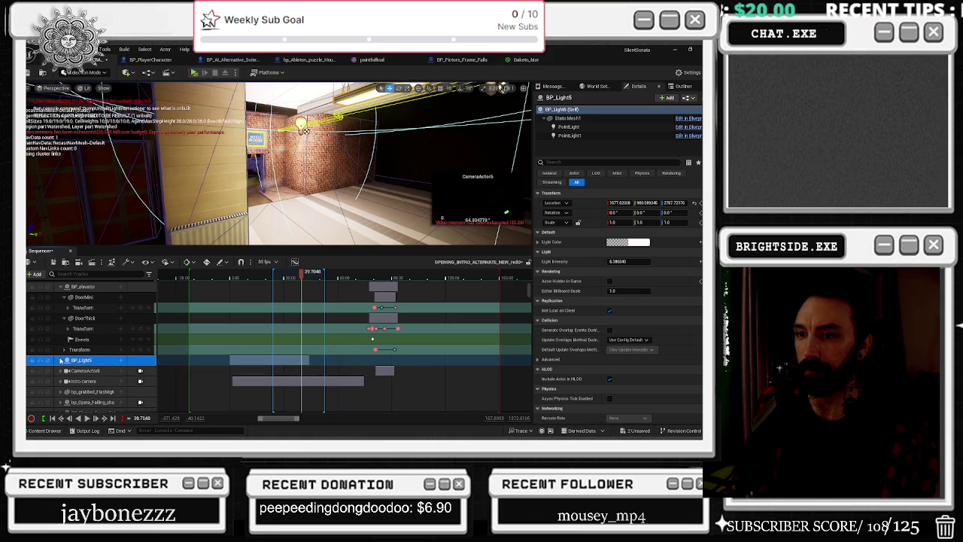
click(61, 361)
scroll(101, 364, down, 1)
scroll(143, 358, down, 3)
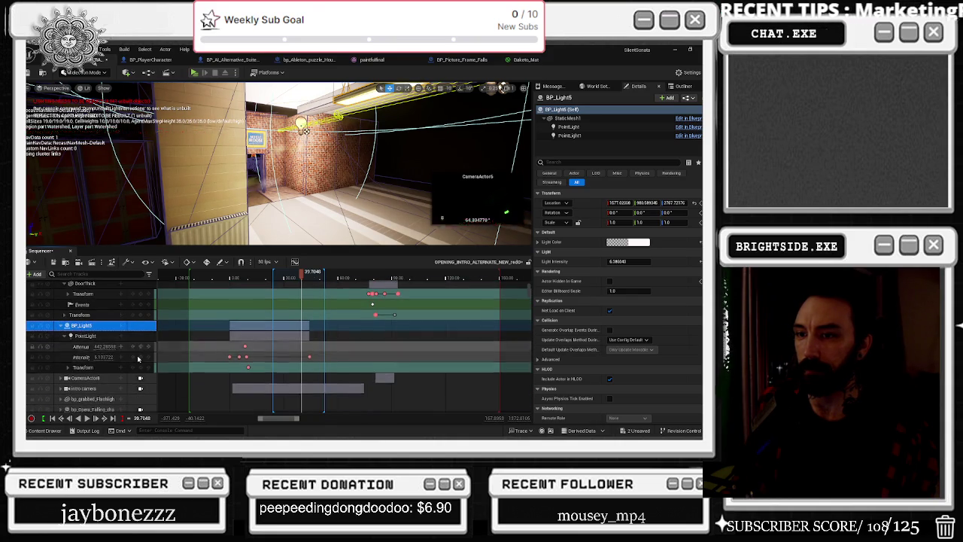
click(68, 356)
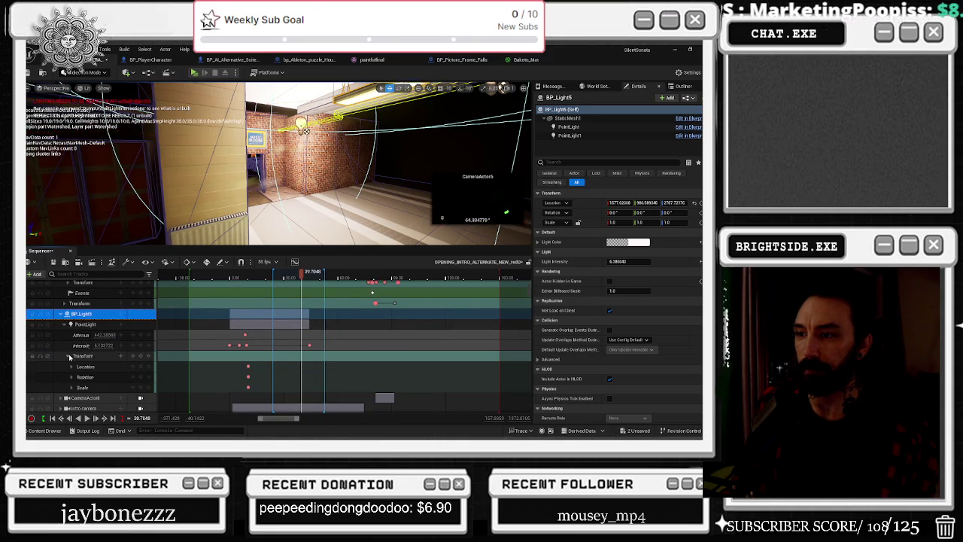
click(308, 273)
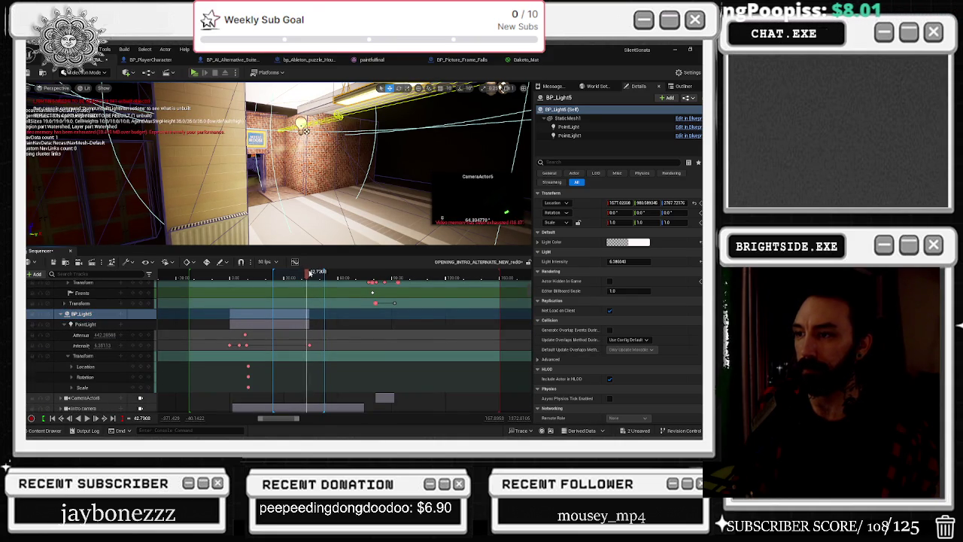
drag(276, 279, 272, 277)
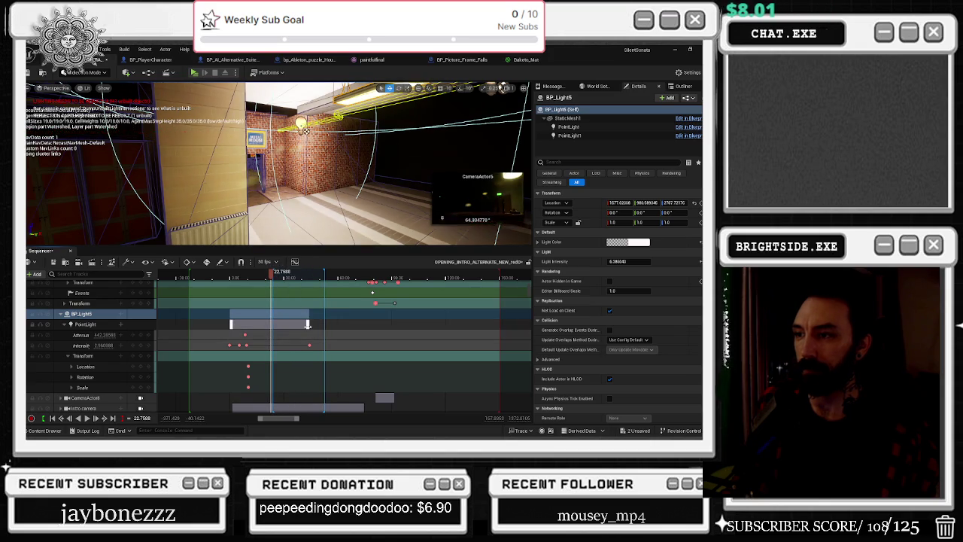
drag(308, 324, 273, 324)
key(space)
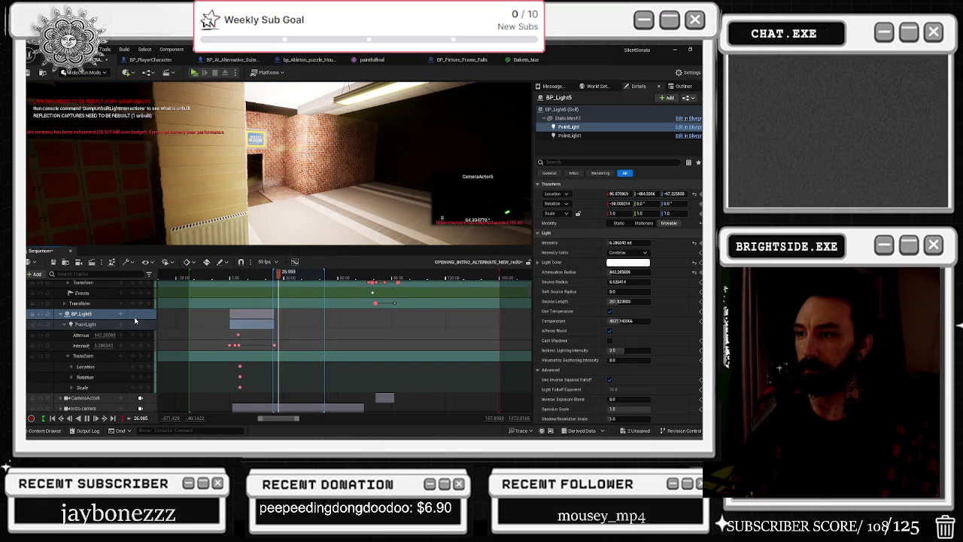
- Expand the intro camera track, stop playback, collapse its Camera Shake group and deselect it
scroll(284, 323, down, 3)
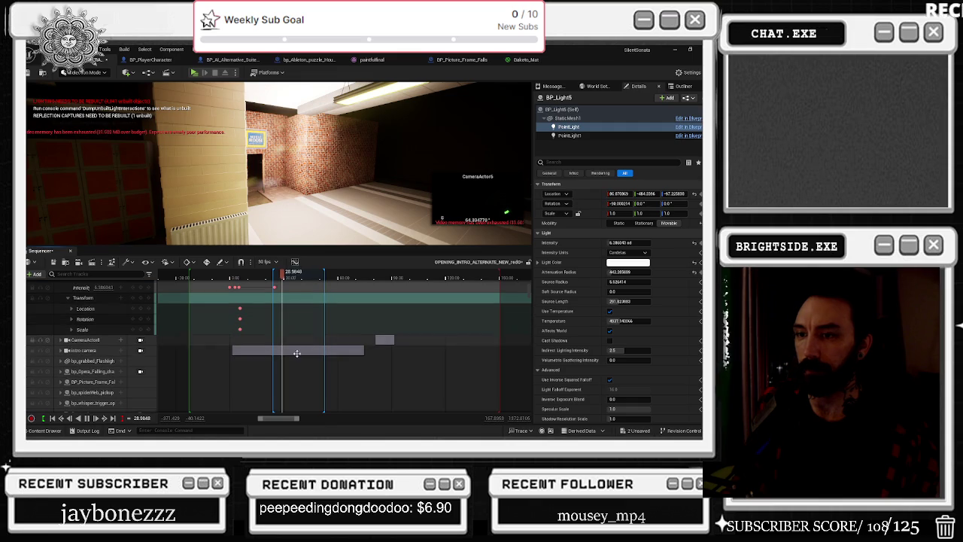
click(71, 351)
click(60, 351)
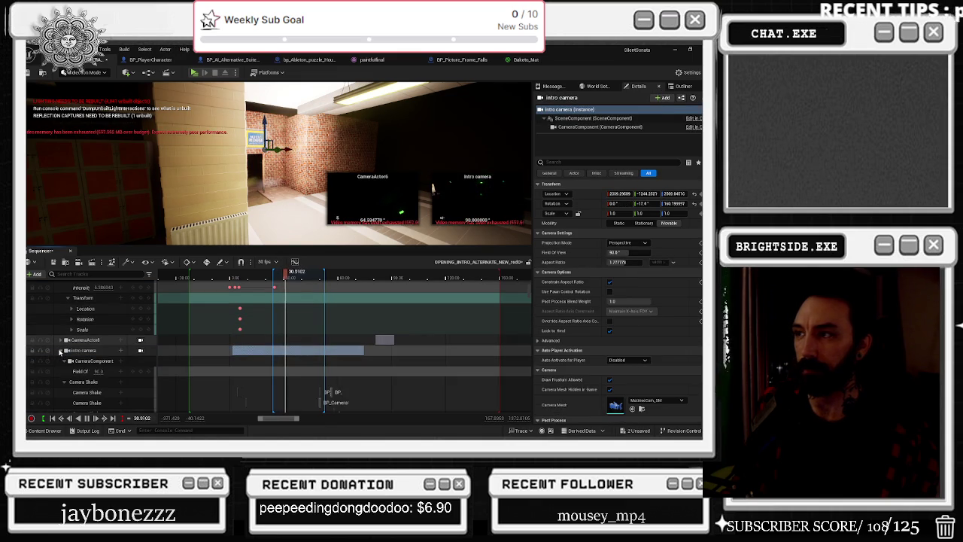
click(327, 275)
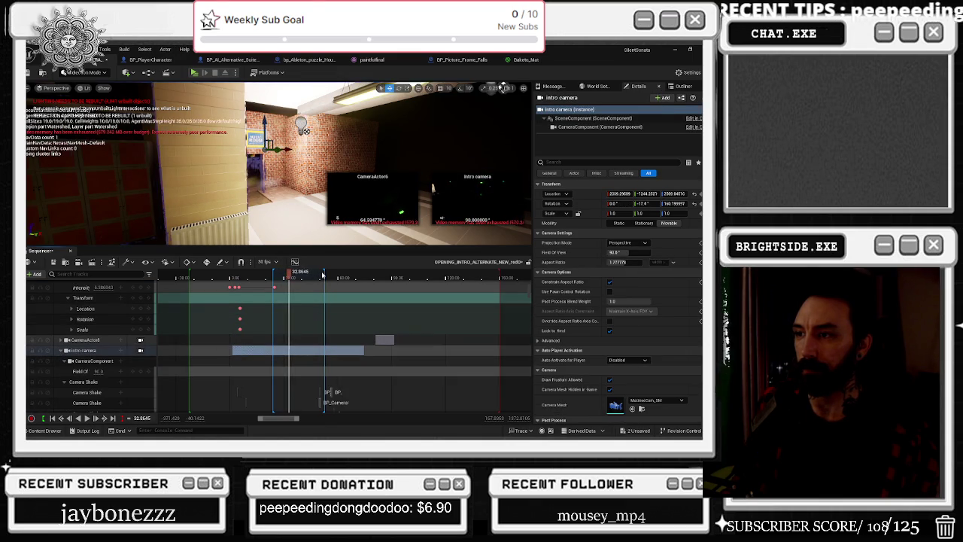
click(328, 275)
scroll(303, 358, down, 5)
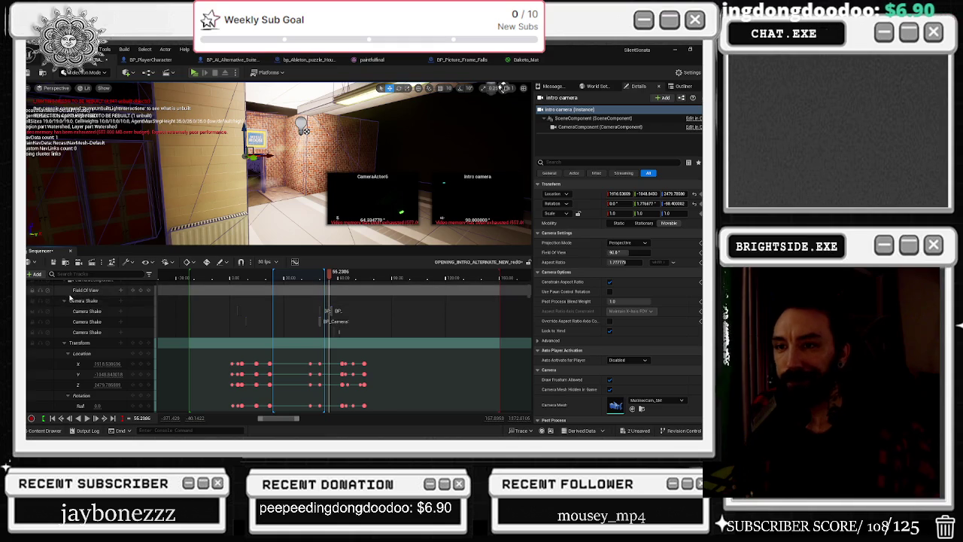
click(65, 300)
scroll(381, 304, up, 5)
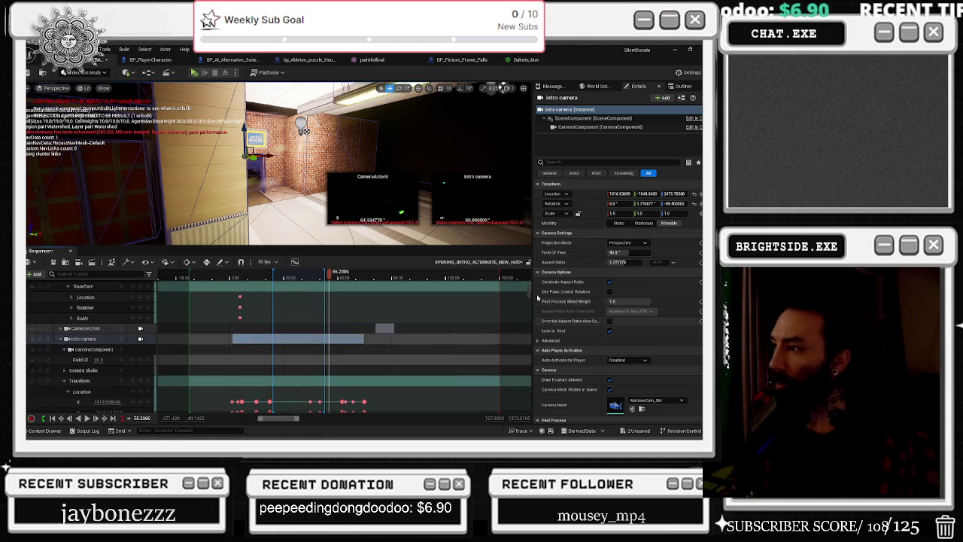
scroll(310, 316, up, 5)
click(311, 289)
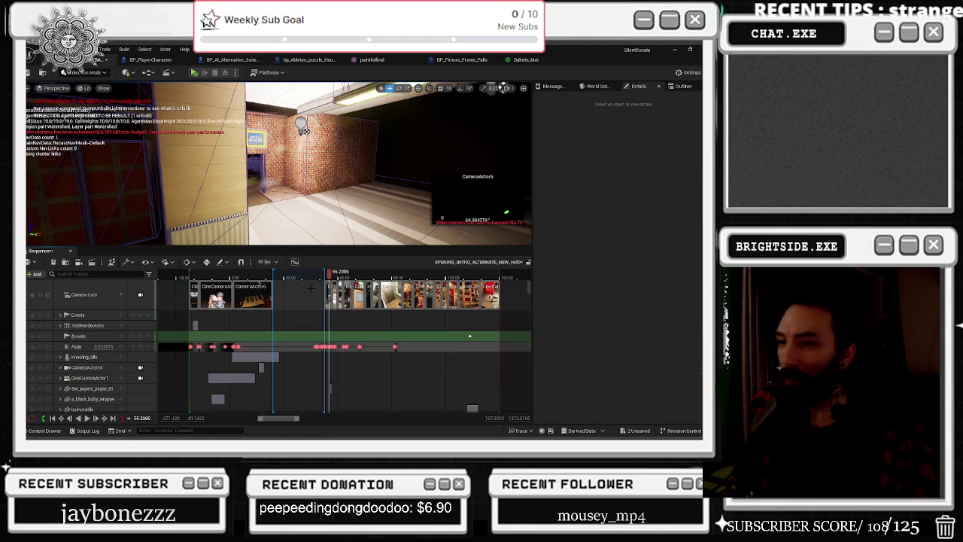
- Check the time ruler's range options, the Playback and View Options lists, then Actions > Advanced
right_click(292, 279)
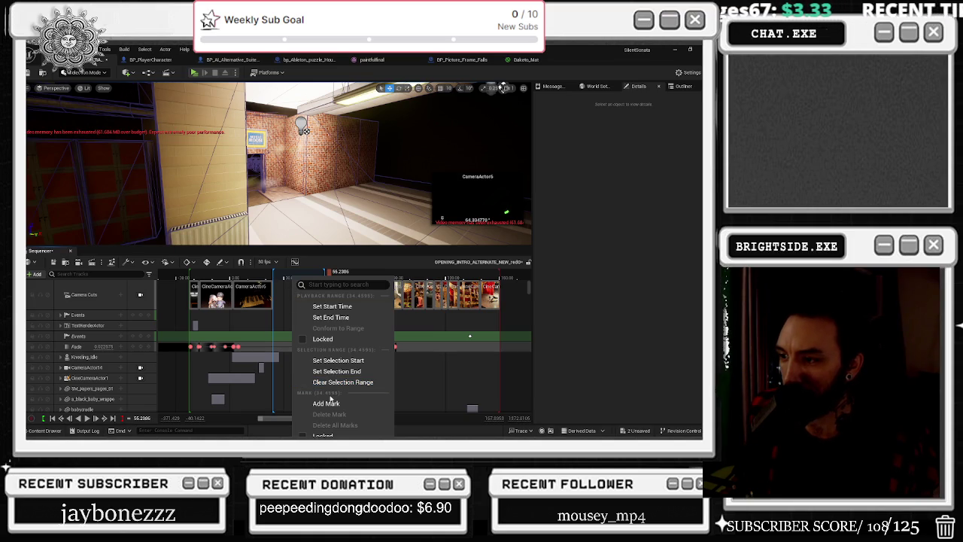
click(167, 262)
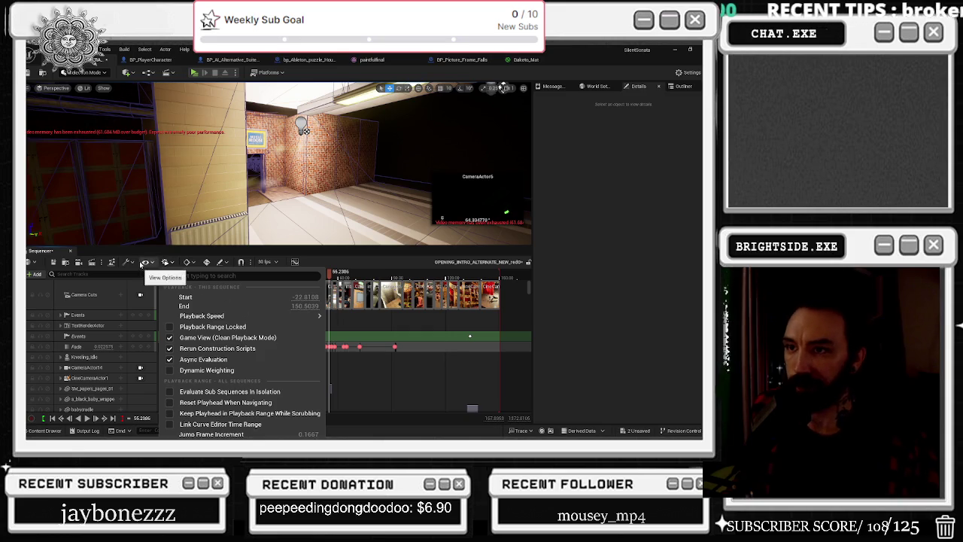
click(142, 262)
click(128, 262)
mouse_move(197, 311)
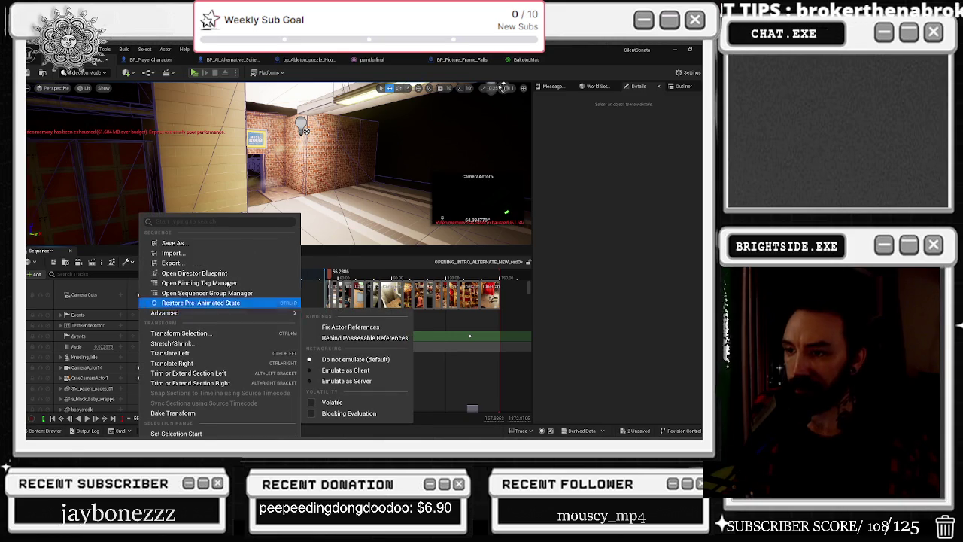
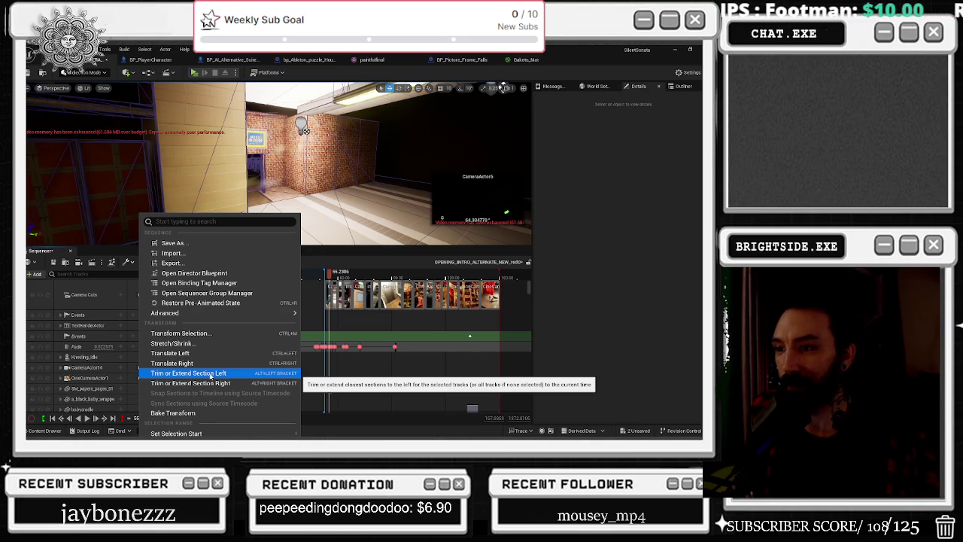
- Try trimming the closest left sections to the current time, undo it, and inspect the CameraActor13 cut options
click(211, 375)
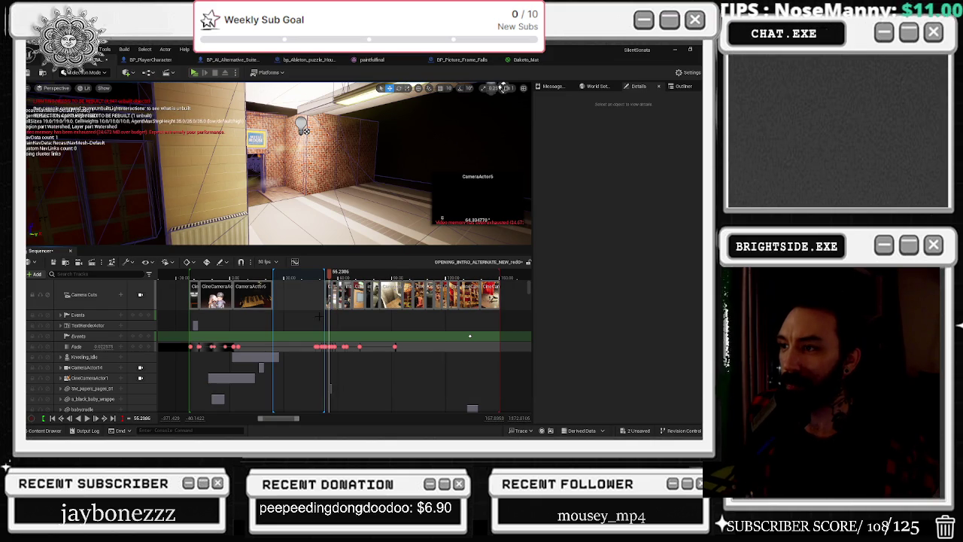
key(ctrl+z)
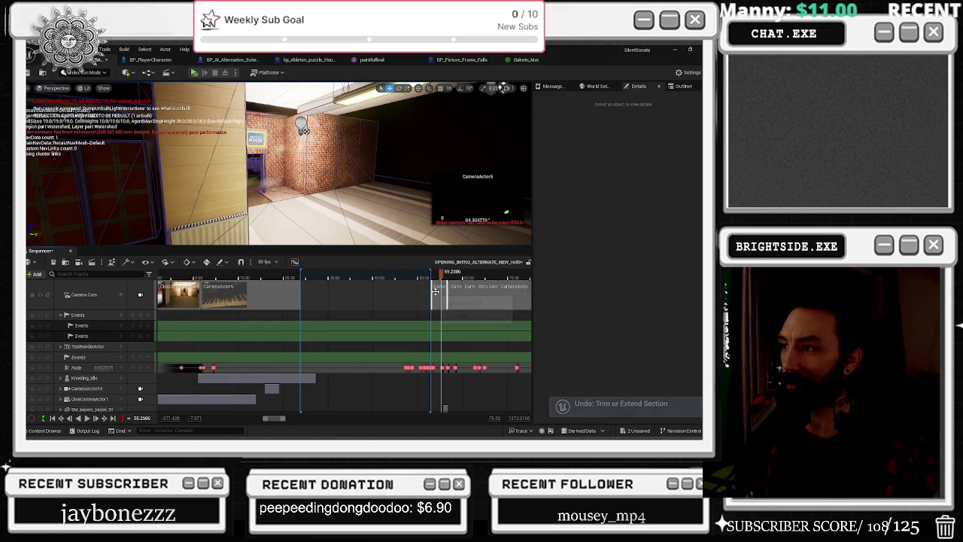
right_click(434, 291)
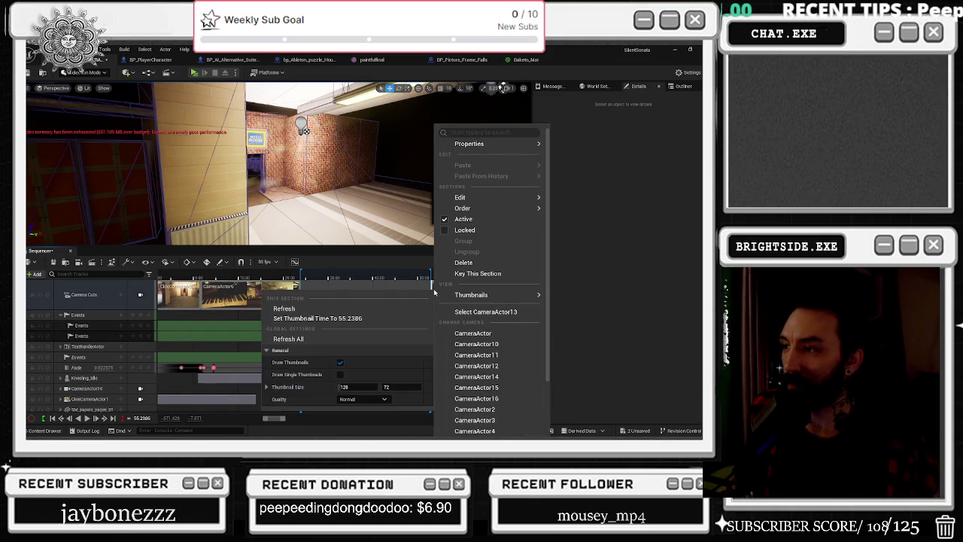
click(432, 295)
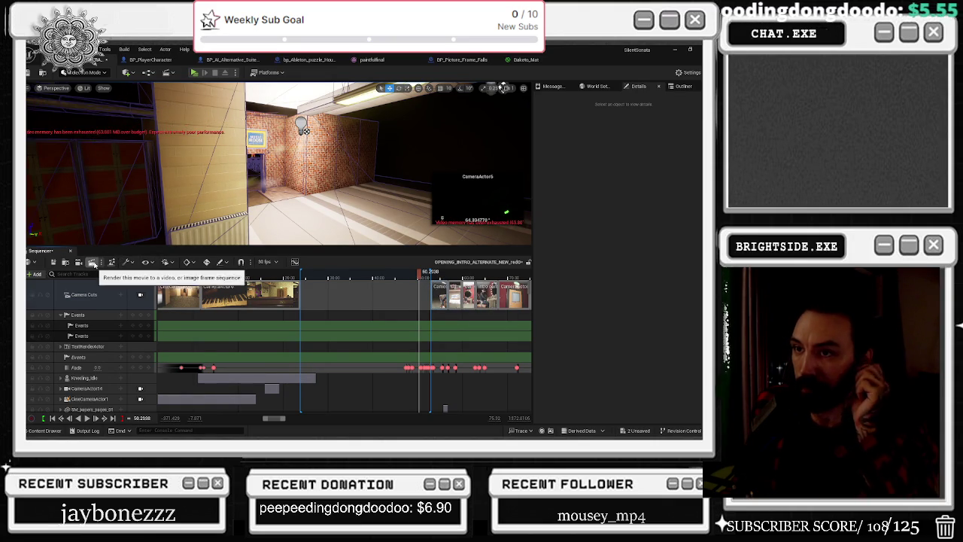
- Glance at the Movie Render Queue, then trim the closest left sections to the current time
click(92, 261)
click(582, 111)
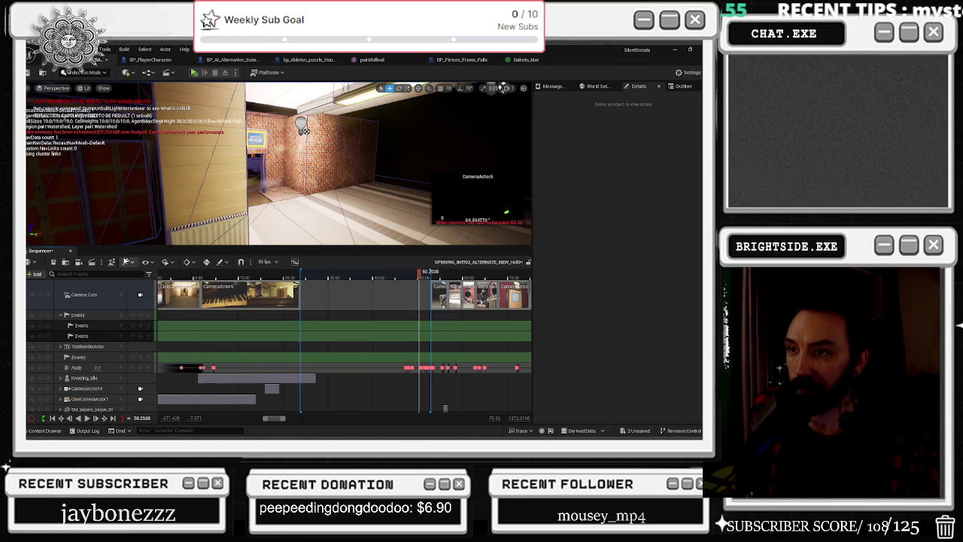
click(127, 261)
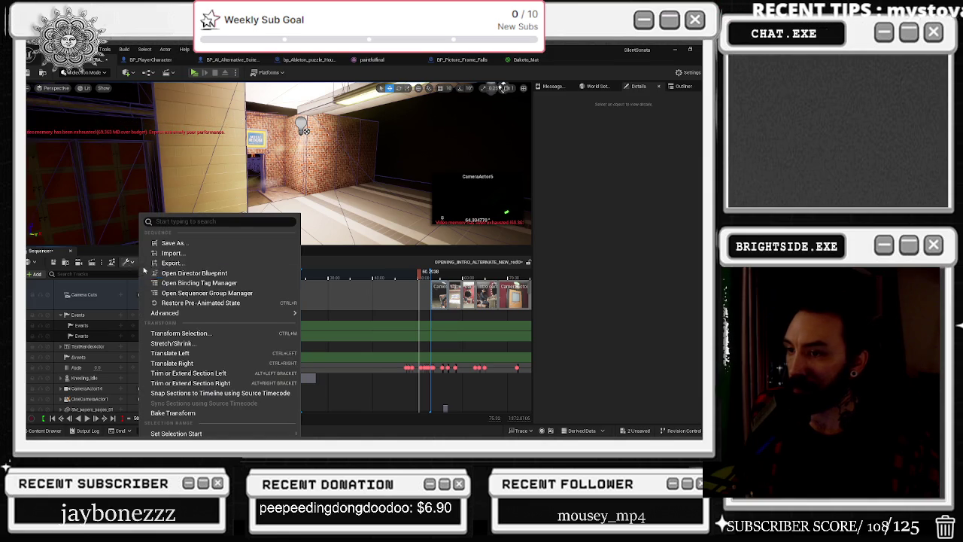
click(201, 376)
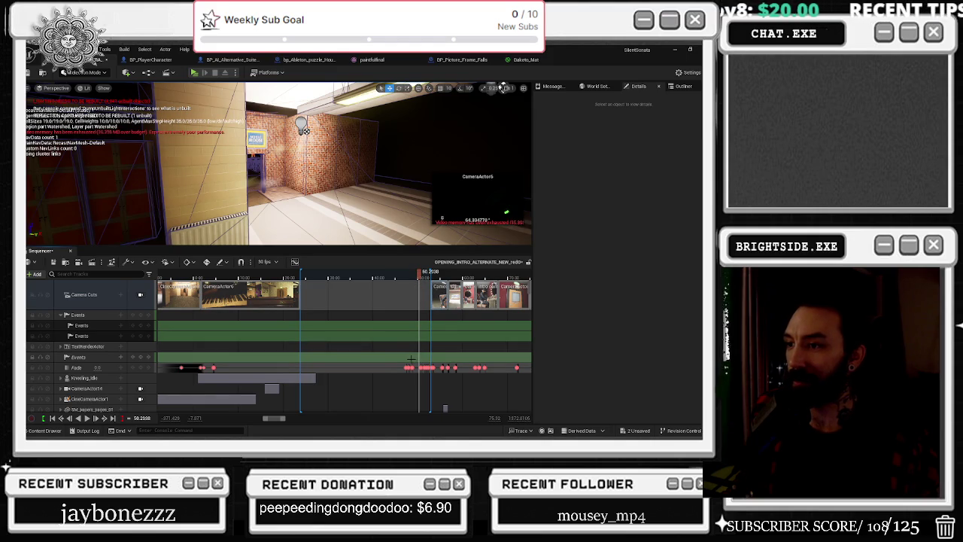
- Make the Sequencer panel taller and select all keys within the selection range
click(133, 264)
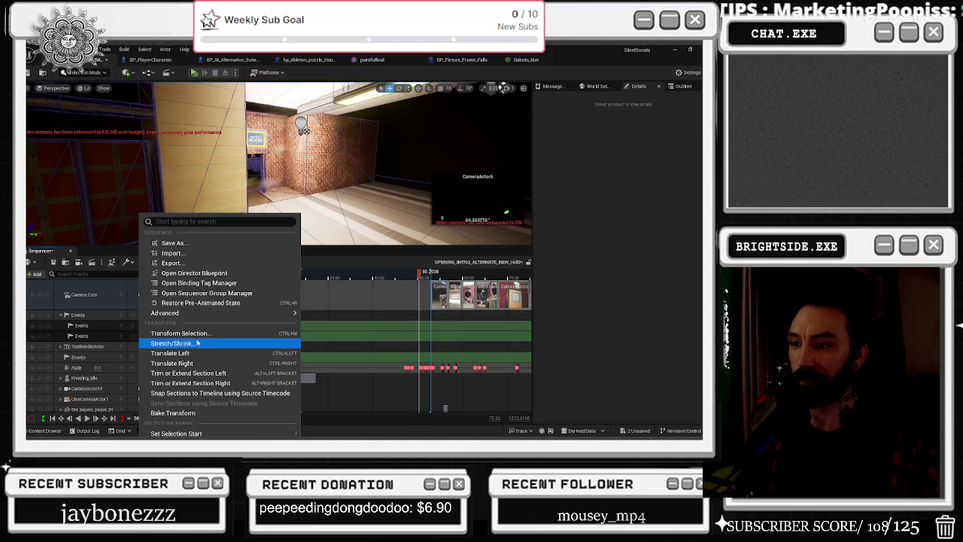
click(118, 255)
drag(118, 246, 118, 139)
click(128, 153)
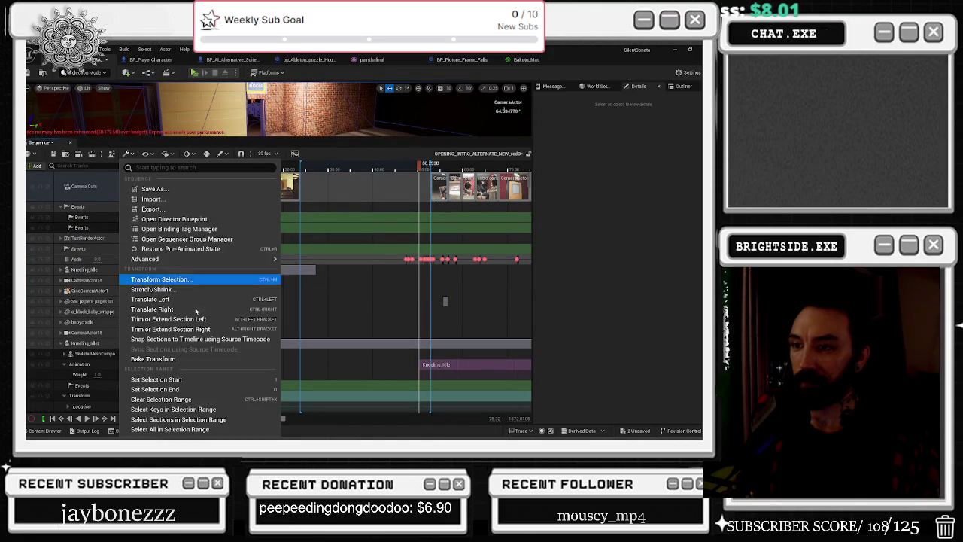
click(206, 411)
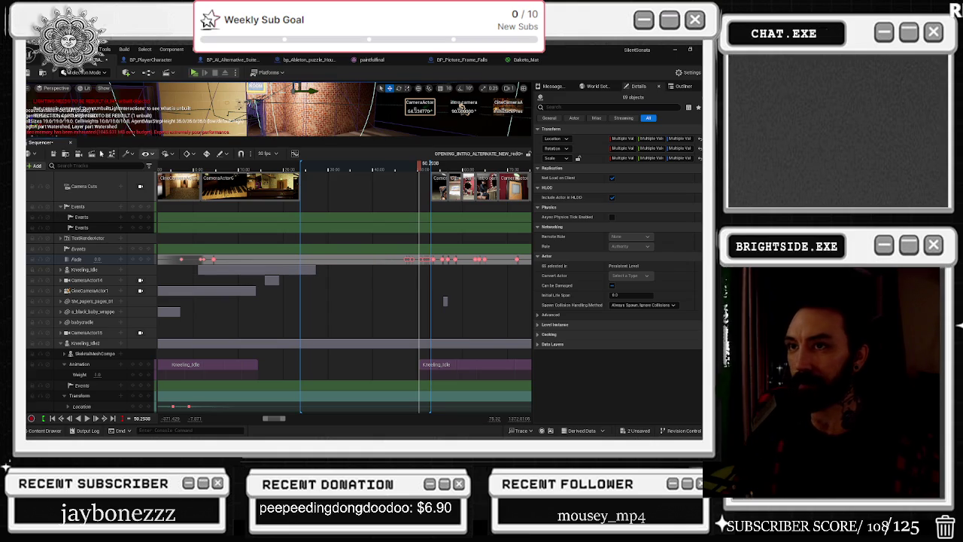
- Delete the selected Fade track keys inside the selection range
click(128, 154)
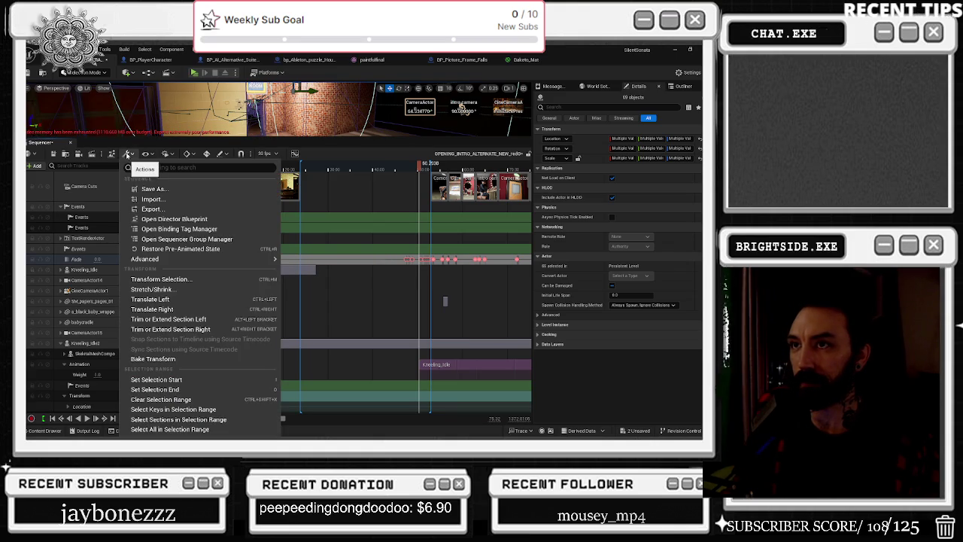
click(182, 412)
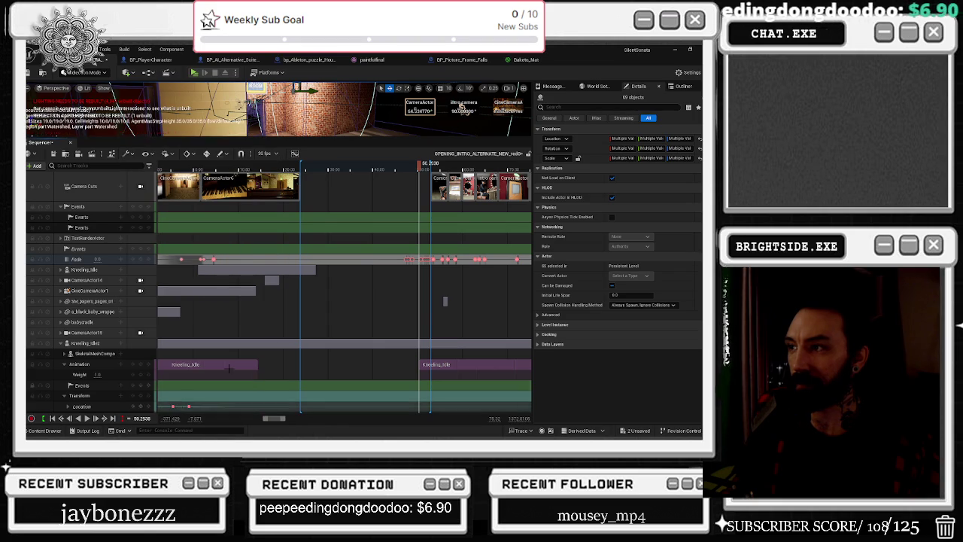
right_click(410, 259)
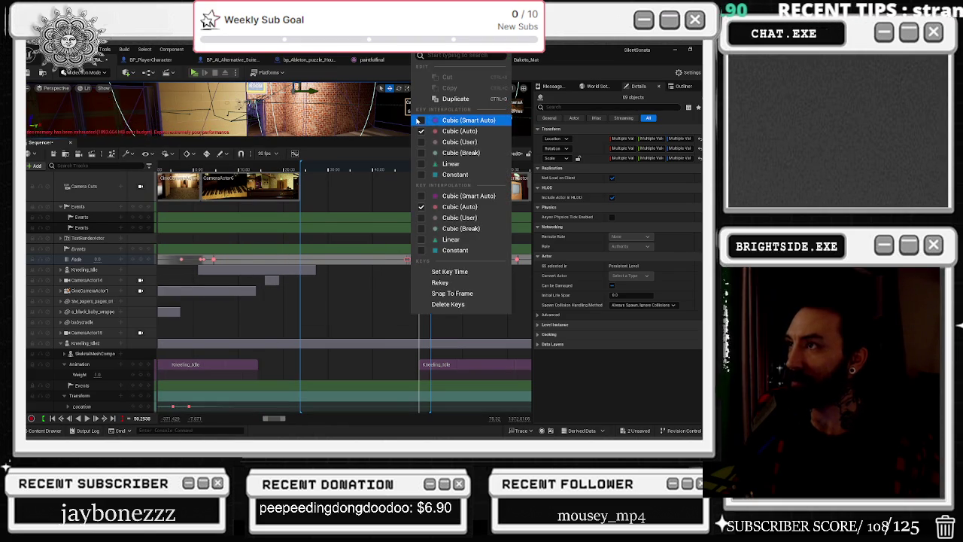
click(433, 305)
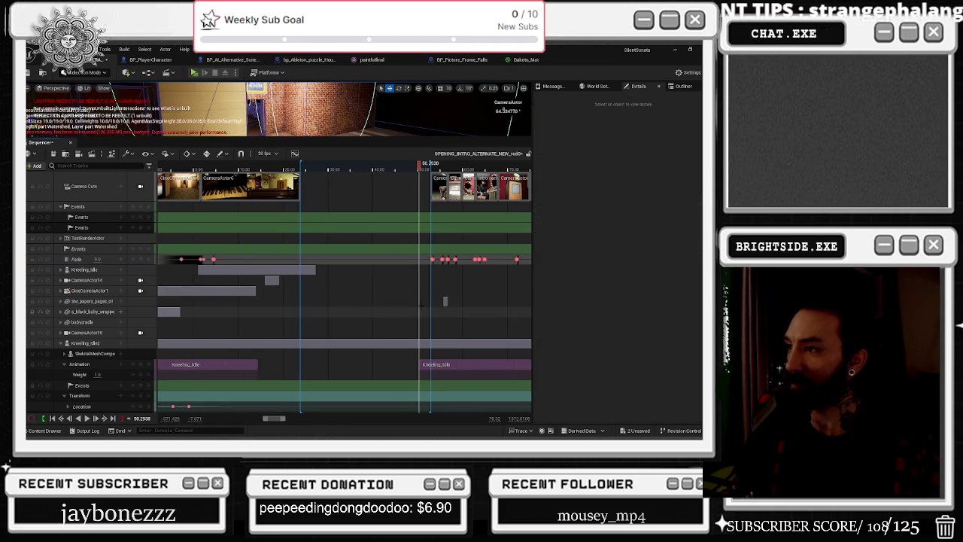
scroll(421, 301, down, 10)
scroll(409, 301, down, 5)
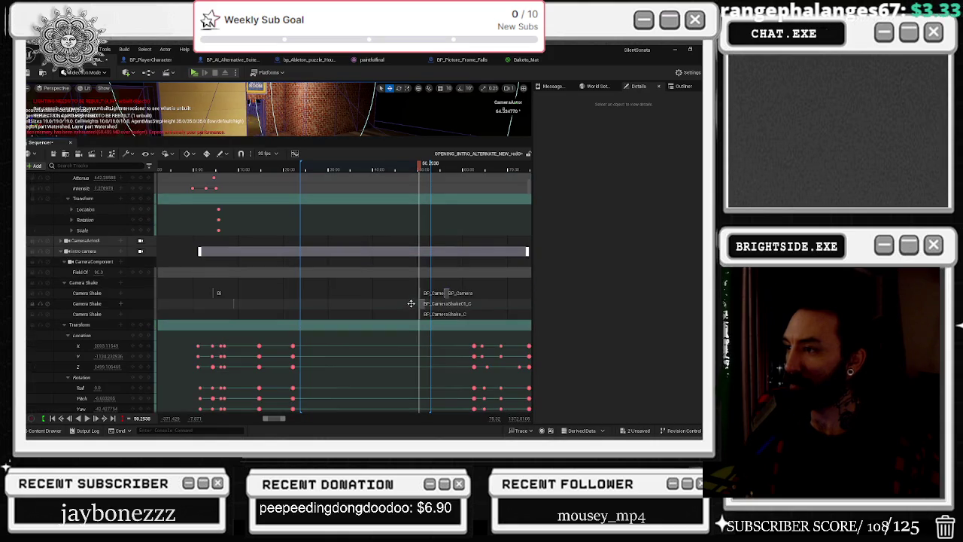
scroll(452, 305, down, 5)
scroll(460, 307, down, 10)
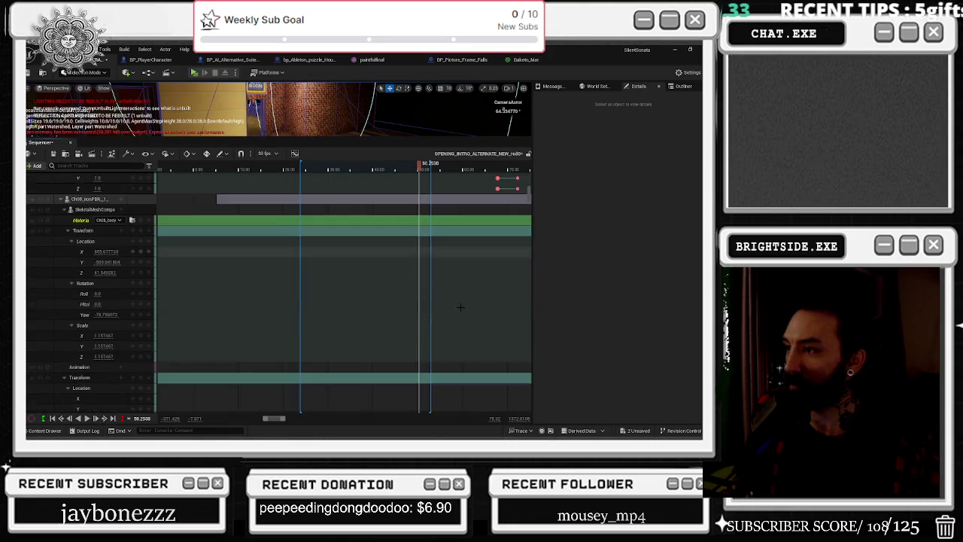
scroll(459, 307, down, 10)
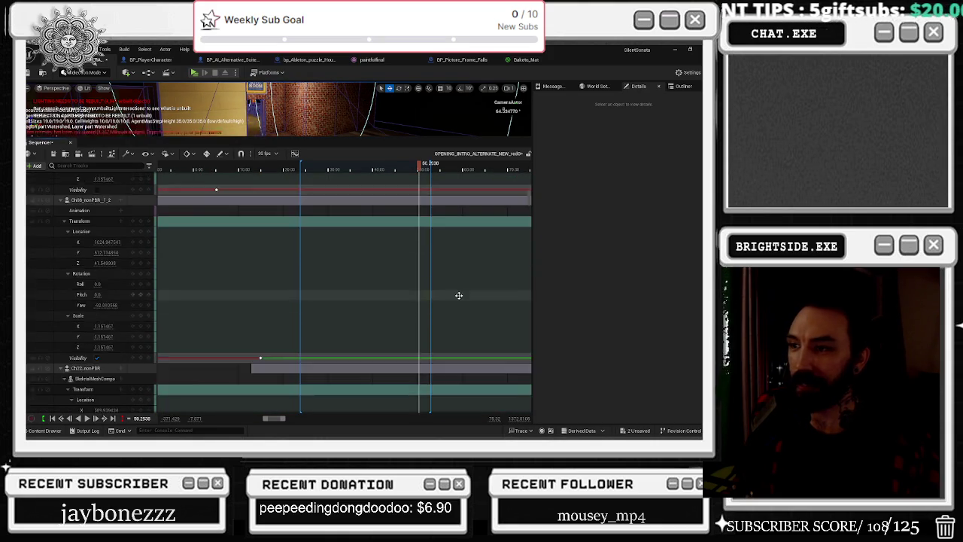
scroll(460, 298, down, 10)
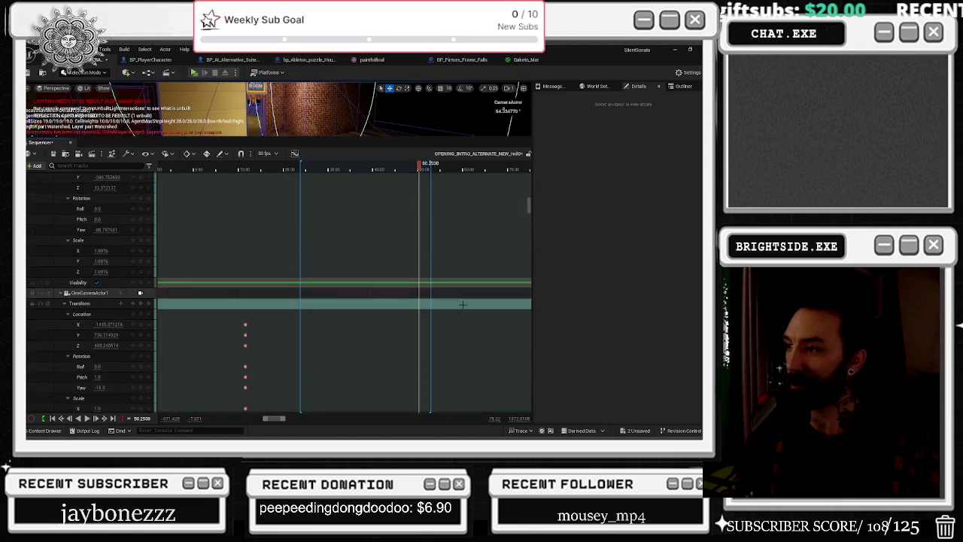
scroll(459, 299, down, 5)
mouse_move(530, 216)
mouse_down()
mouse_move(540, 233)
mouse_move(542, 221)
mouse_move(549, 251)
mouse_move(555, 404)
mouse_move(547, 206)
mouse_move(558, 136)
mouse_up()
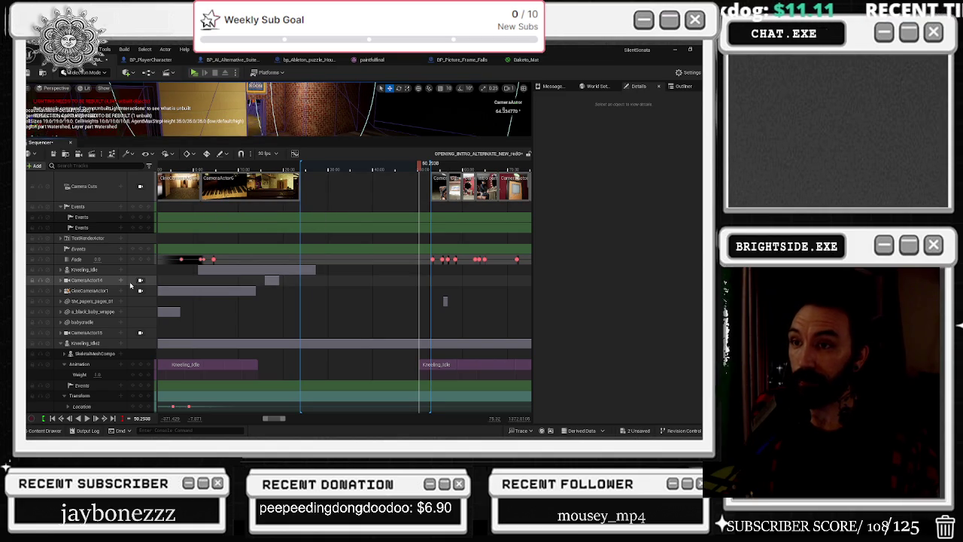
click(224, 154)
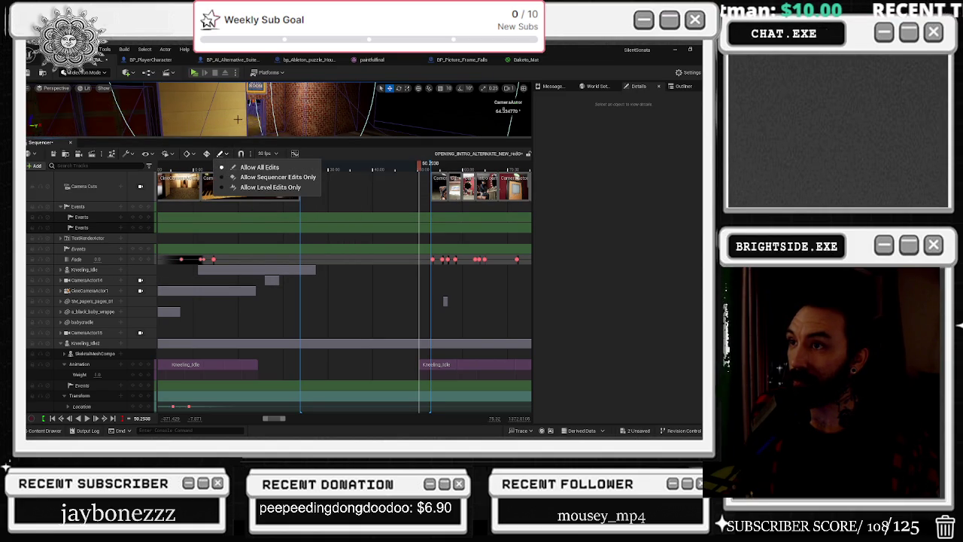
click(194, 155)
click(195, 155)
click(196, 158)
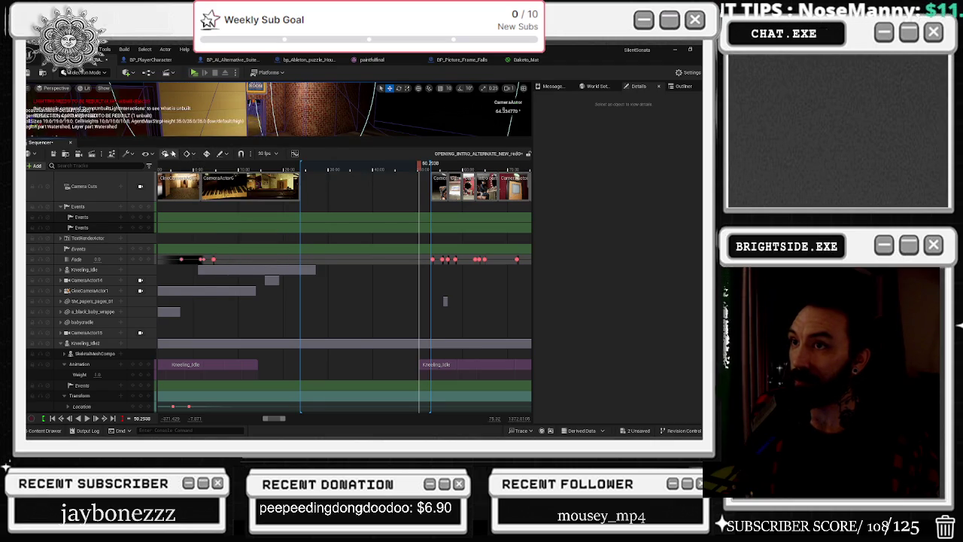
click(171, 154)
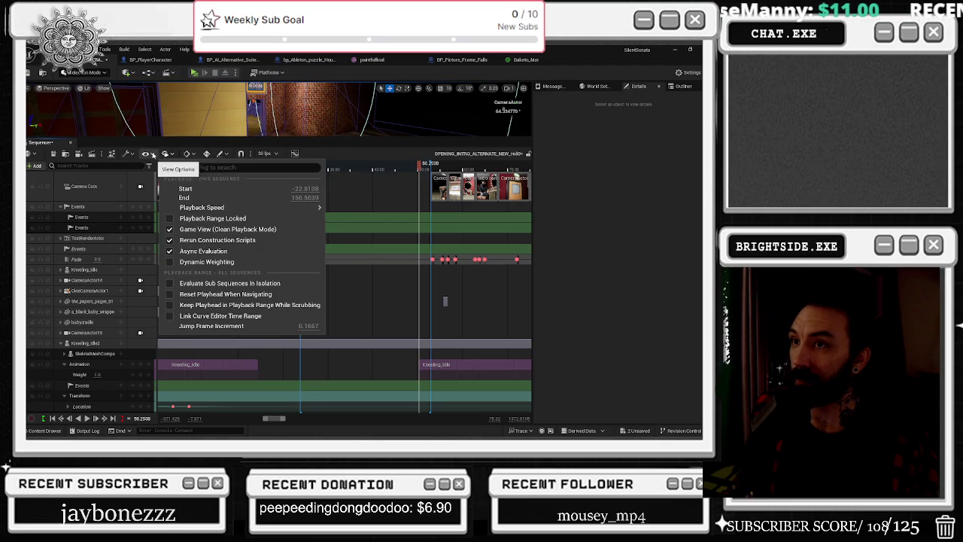
click(150, 155)
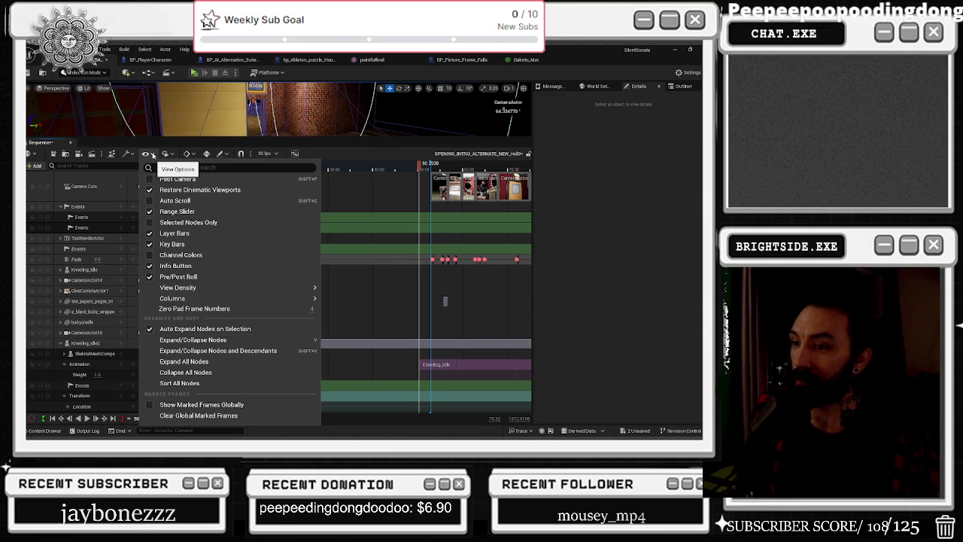
click(131, 155)
click(134, 154)
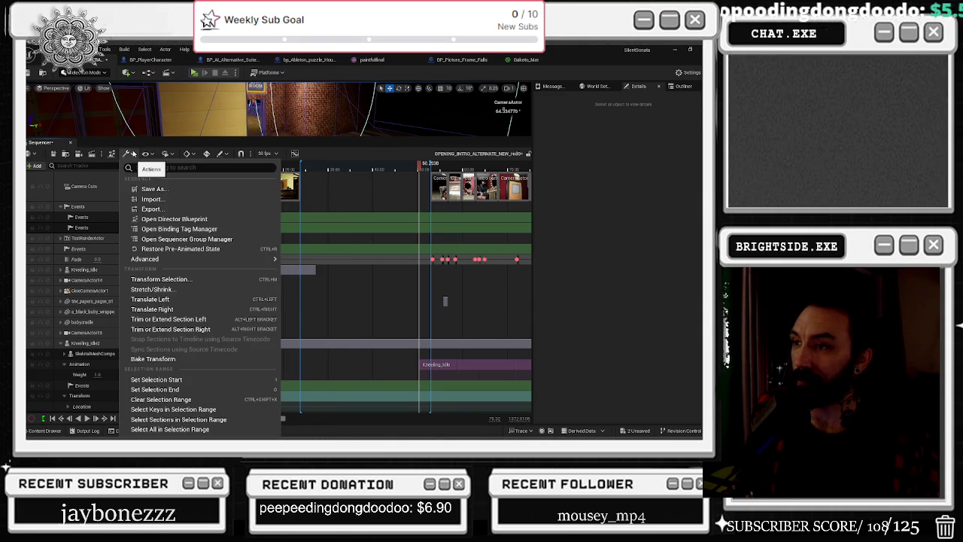
click(435, 183)
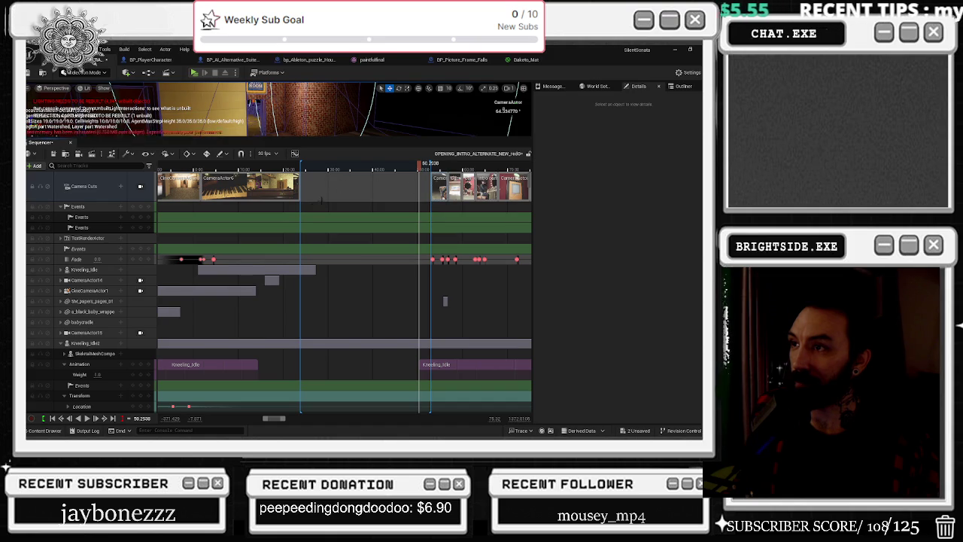
mouse_move(302, 206)
mouse_down()
mouse_move(432, 210)
mouse_move(300, 207)
mouse_up()
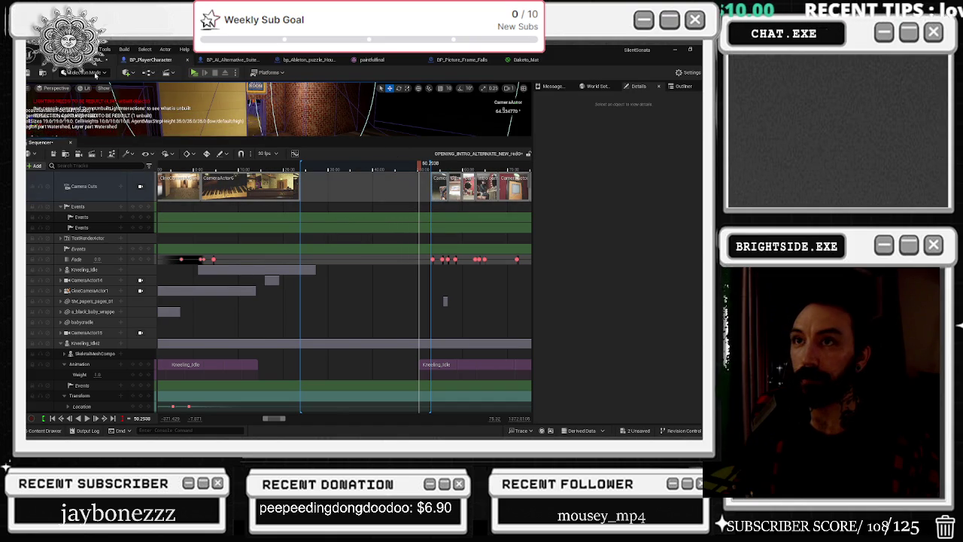
- Trial-trim the closest left sections to the current time, then undo the trim
click(129, 155)
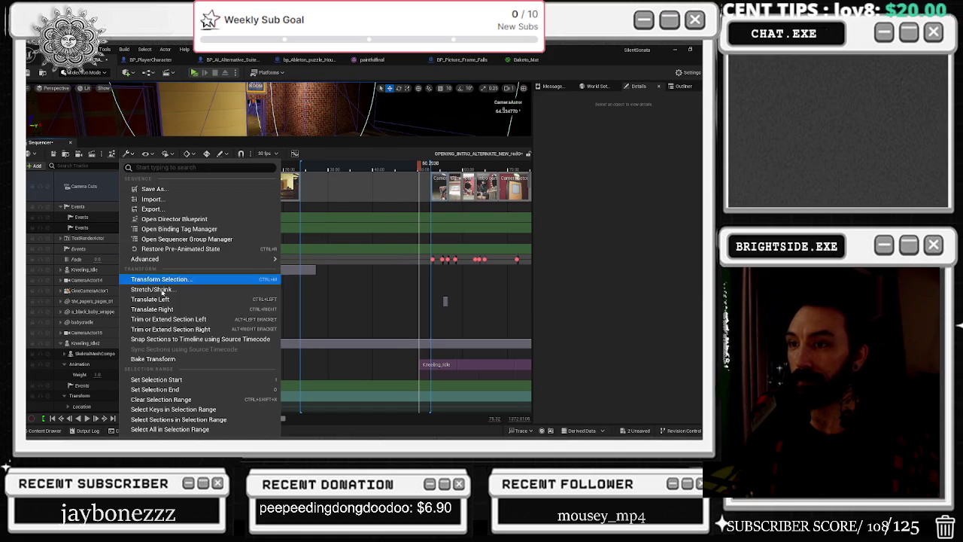
click(171, 322)
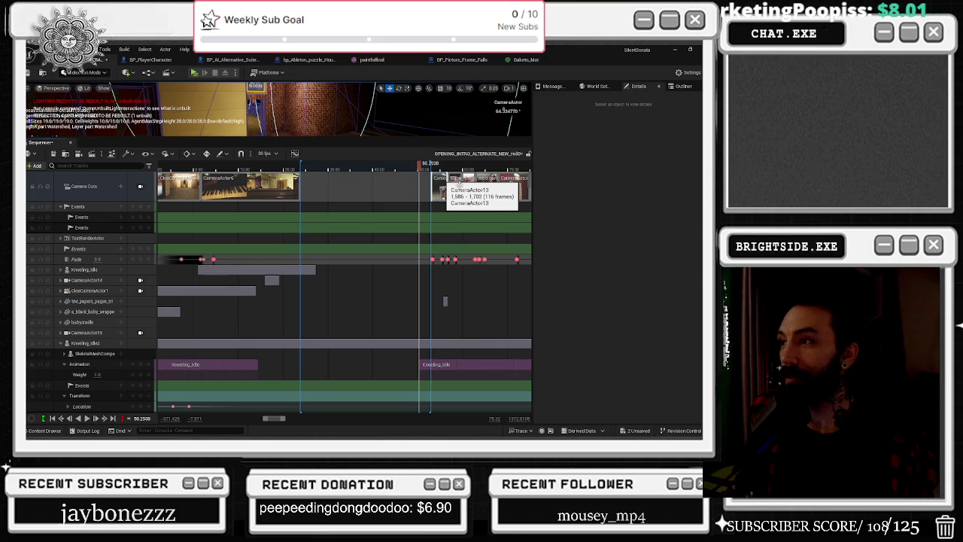
key(ctrl+z)
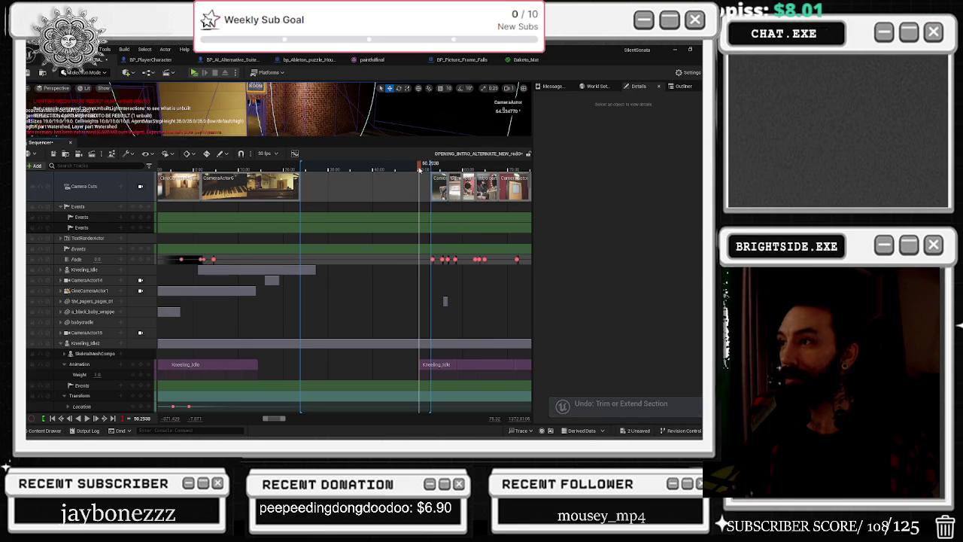
- Play the intro, then stop and scrub the playhead back to about 30 seconds
key(space)
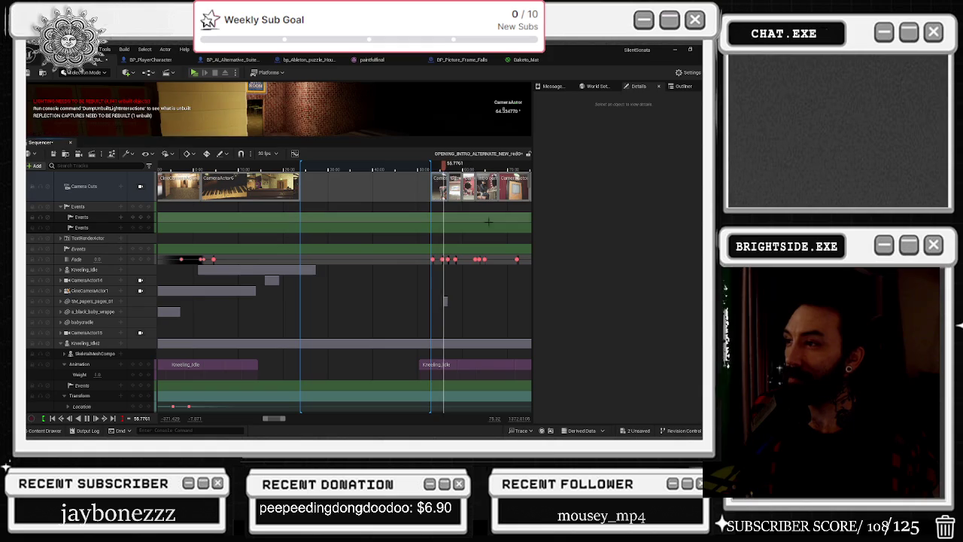
scroll(94, 196, down, 2)
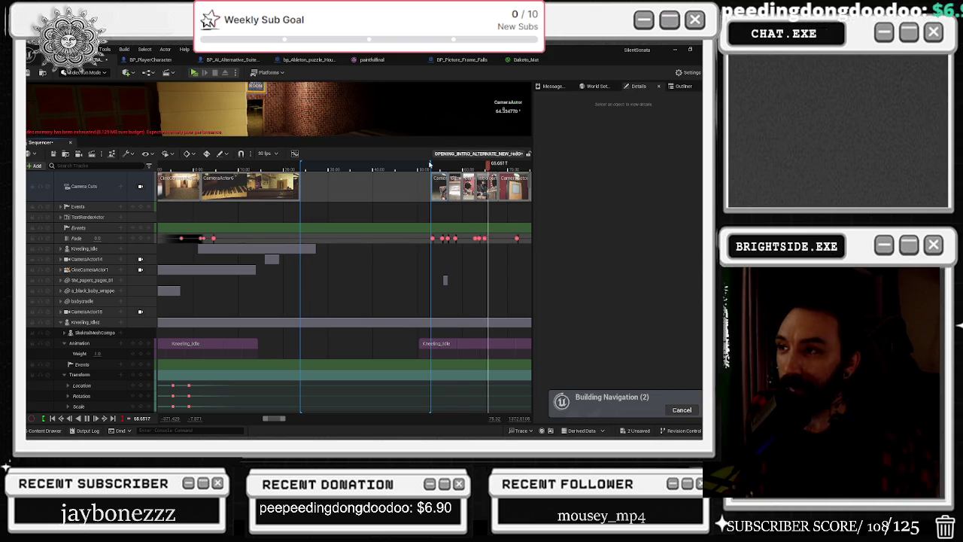
mouse_move(337, 171)
mouse_down()
mouse_move(305, 171)
mouse_move(403, 186)
mouse_move(393, 182)
mouse_up()
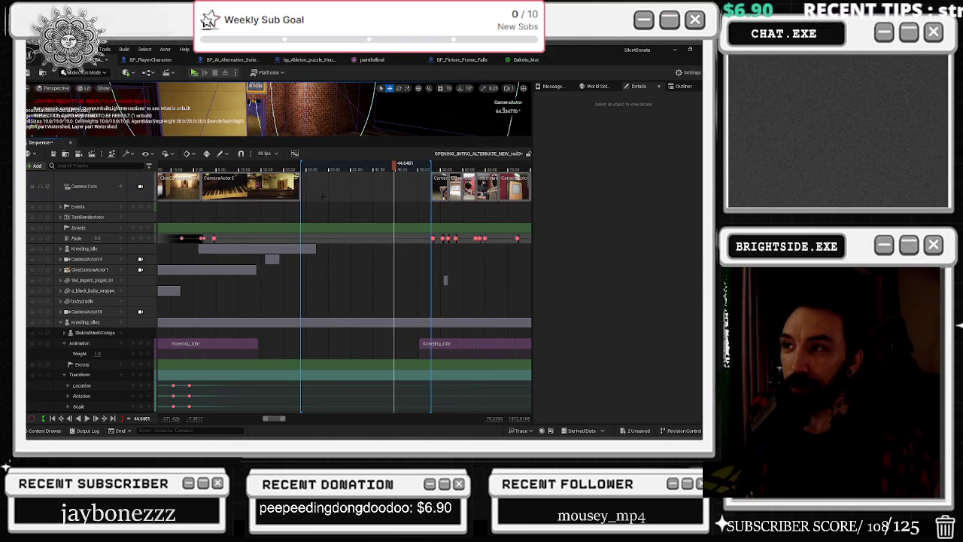
mouse_move(320, 164)
mouse_down()
mouse_move(301, 164)
mouse_move(328, 164)
mouse_up()
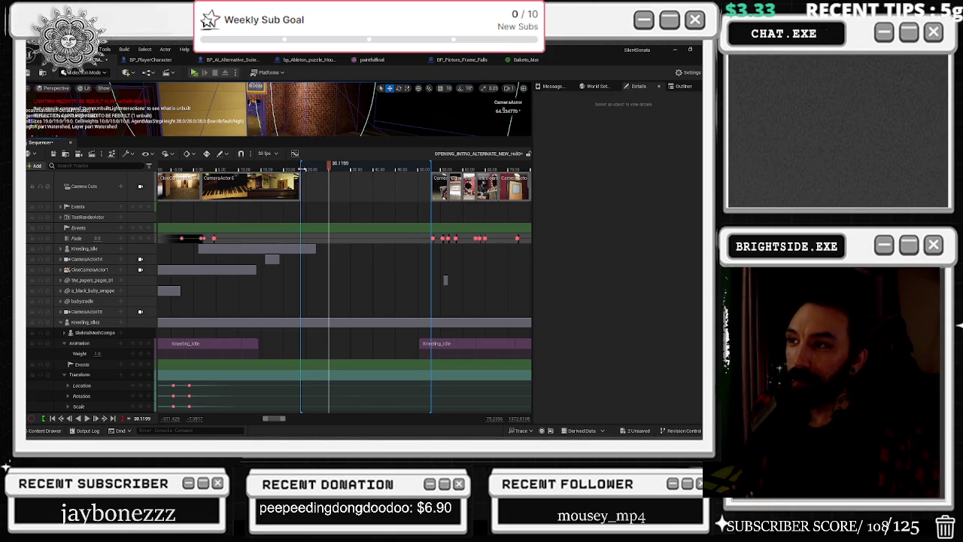
- Set the playhead to 32.0566 on the time ruler and save the intro sequence changes
right_click(404, 168)
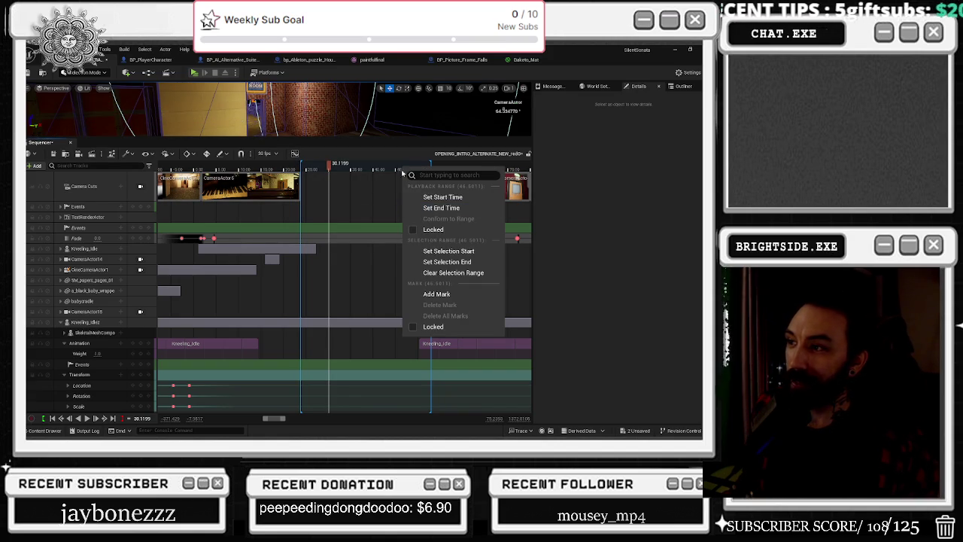
right_click(351, 171)
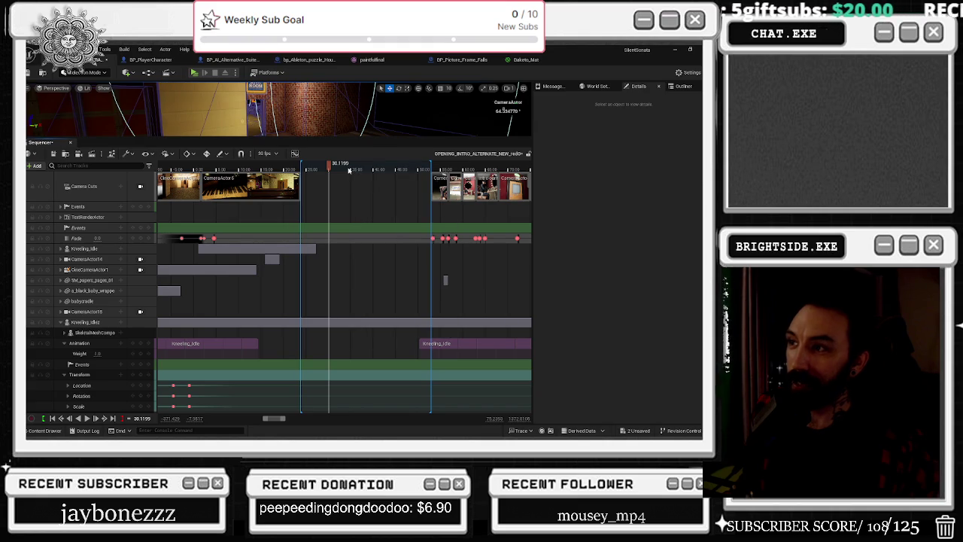
right_click(350, 171)
click(338, 171)
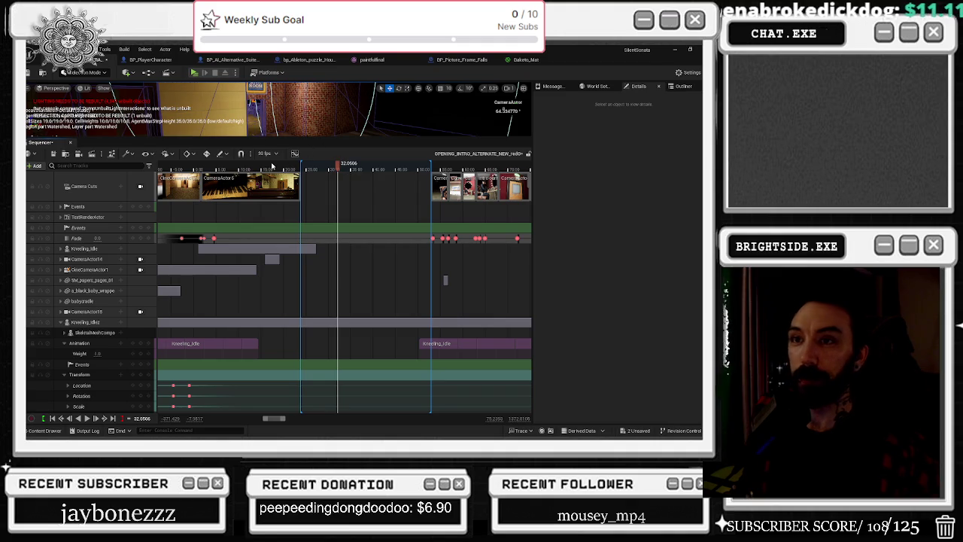
click(53, 153)
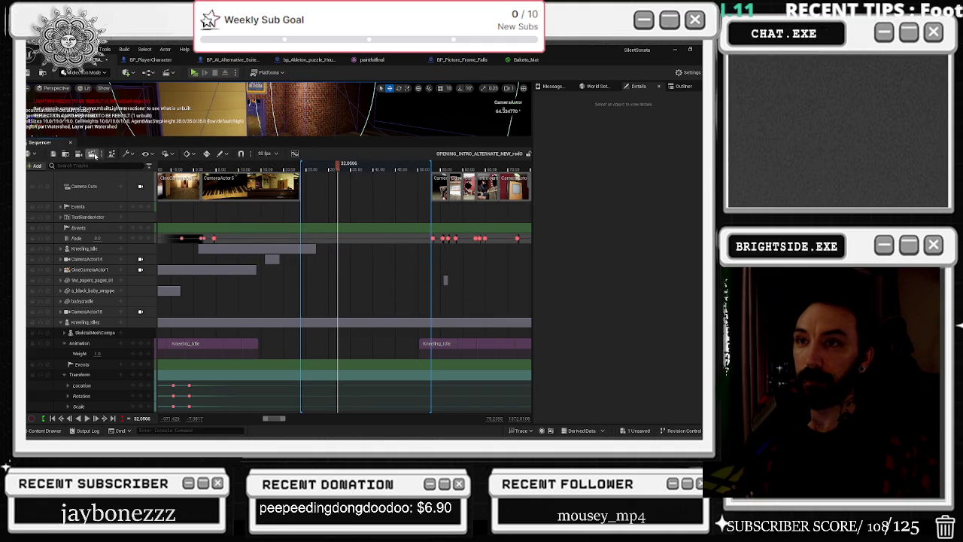
click(123, 153)
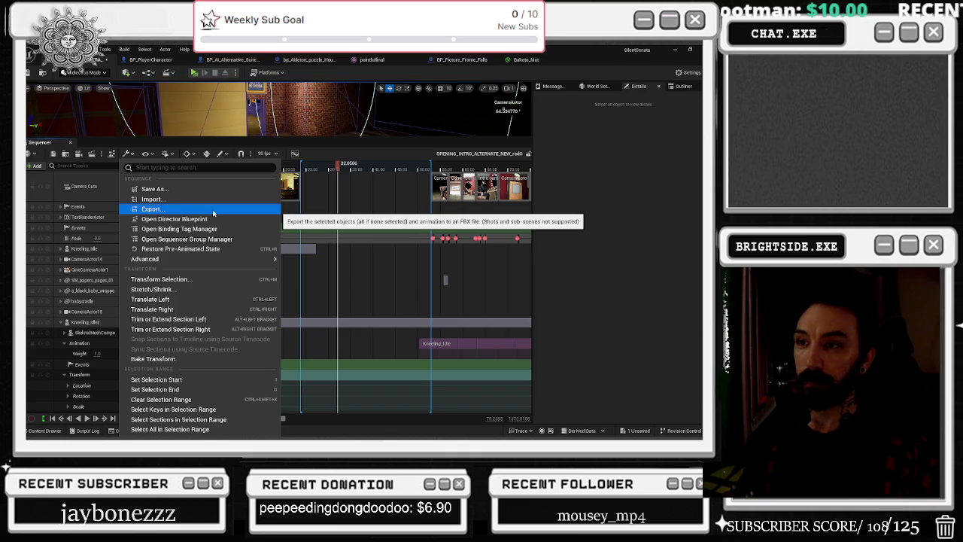
mouse_move(239, 261)
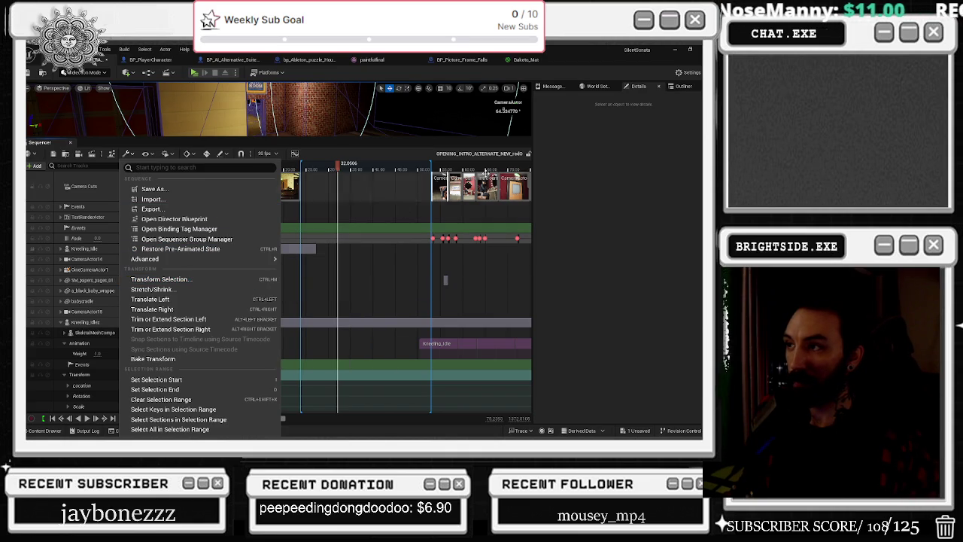
click(443, 188)
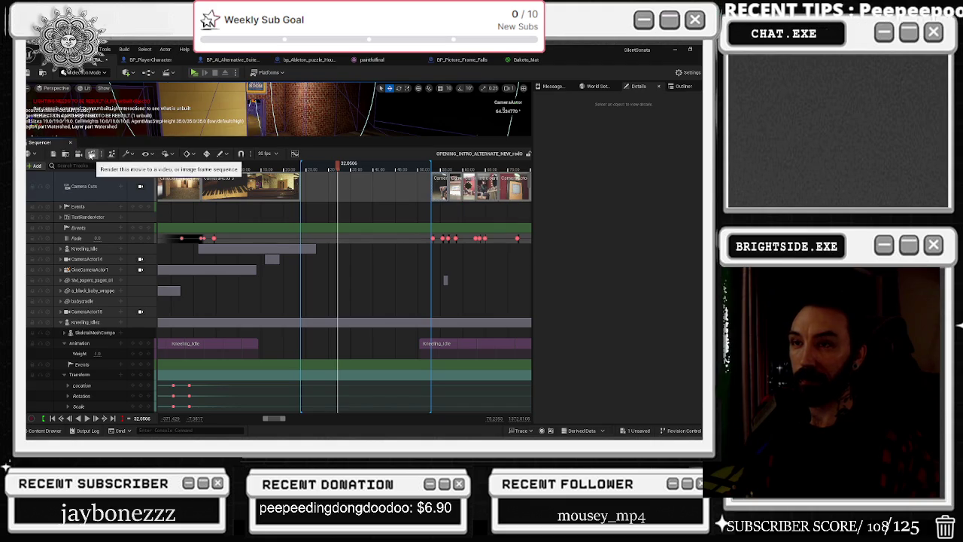
click(129, 154)
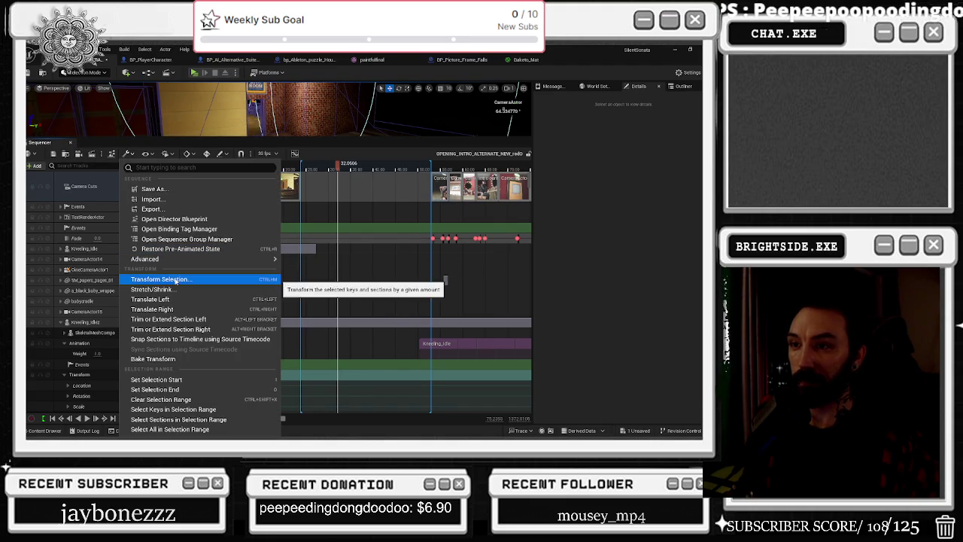
click(161, 279)
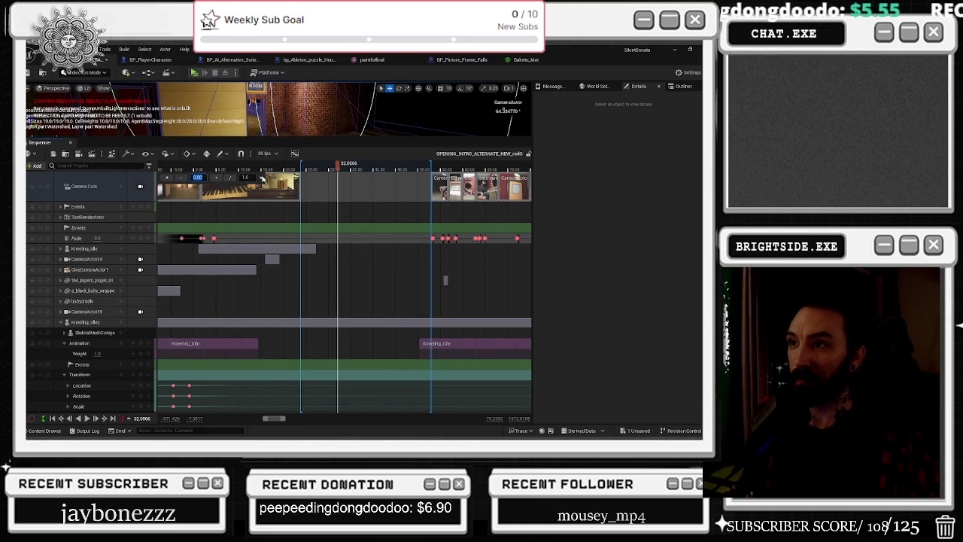
click(262, 178)
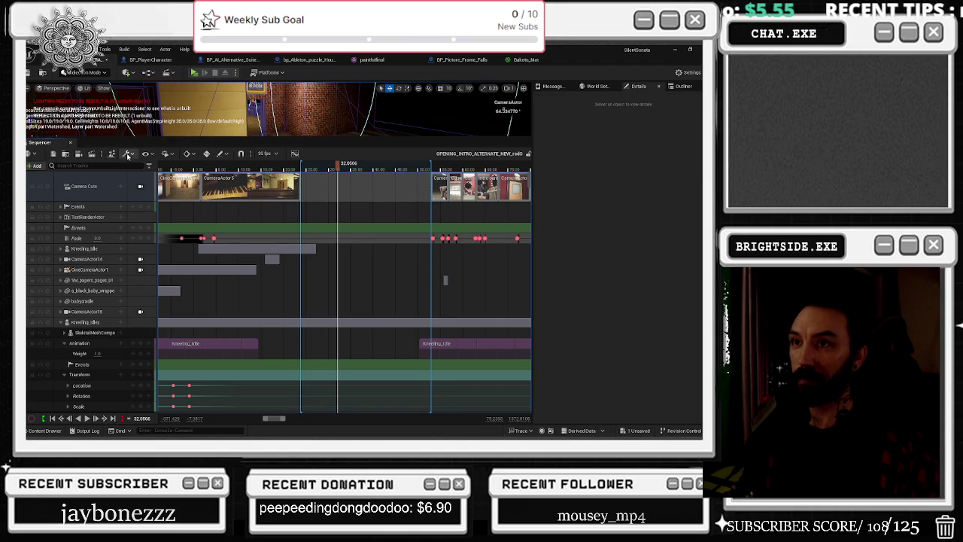
click(127, 156)
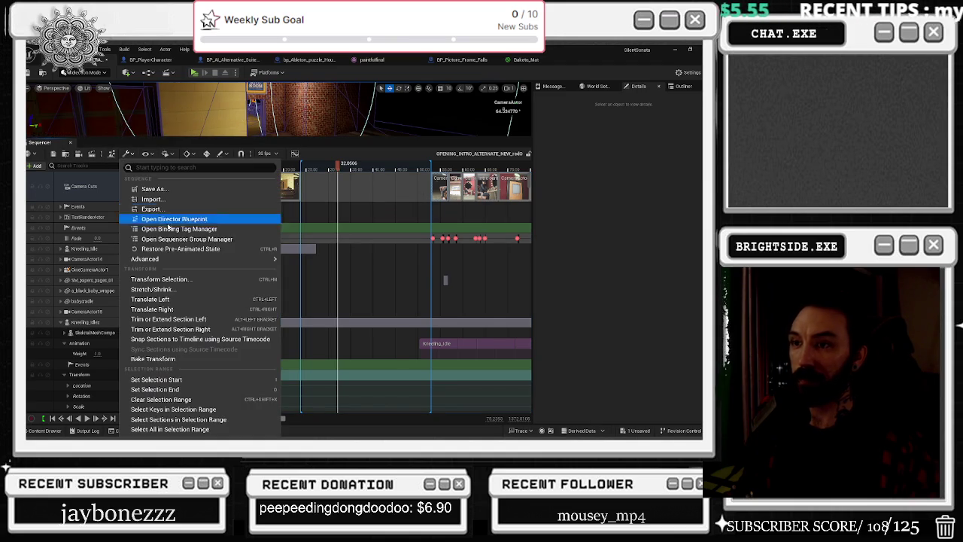
click(201, 300)
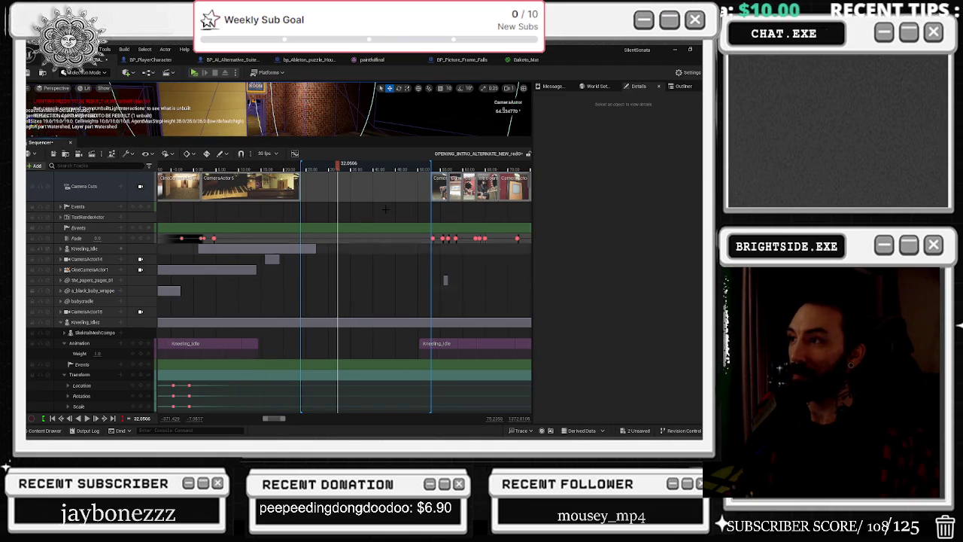
scroll(460, 184, up, 3)
key(ctrl+z)
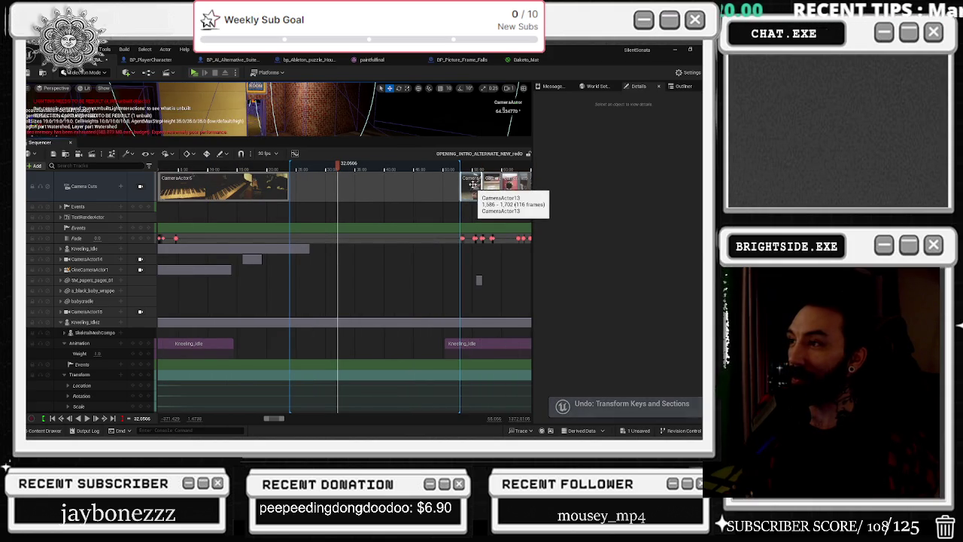
right_click(473, 186)
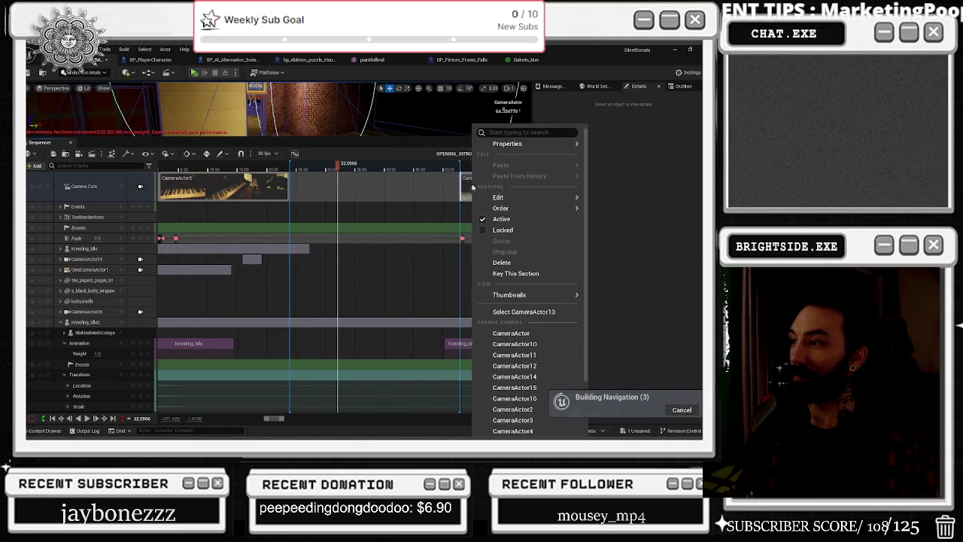
key(Escape)
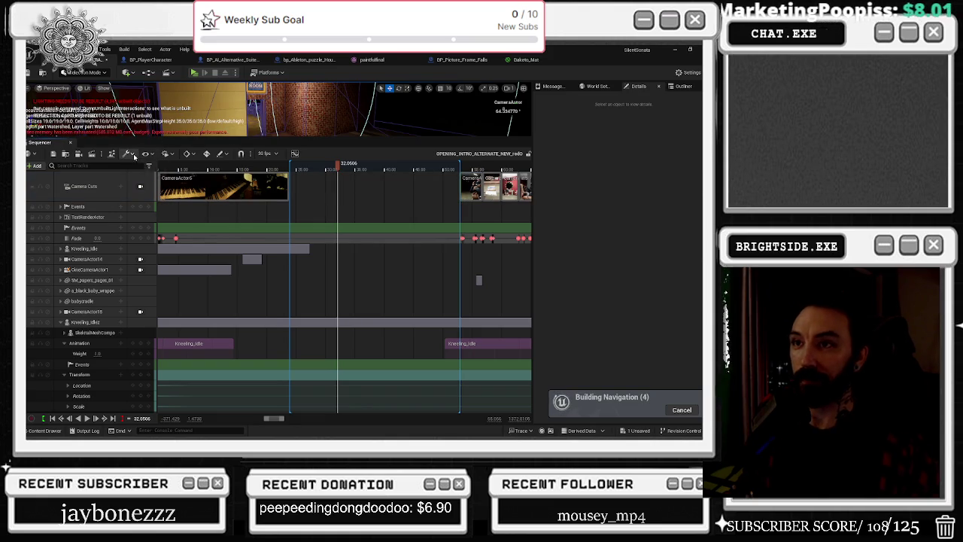
click(132, 155)
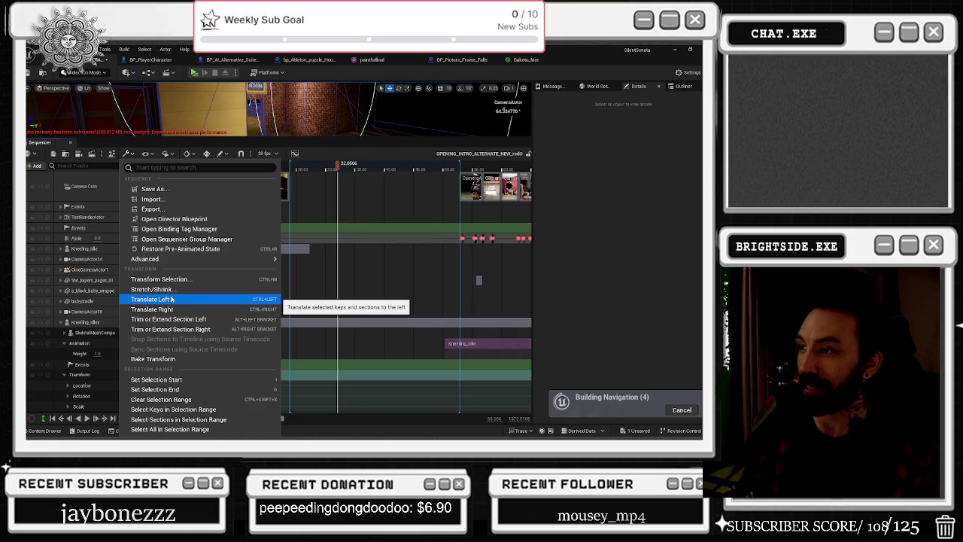
click(461, 186)
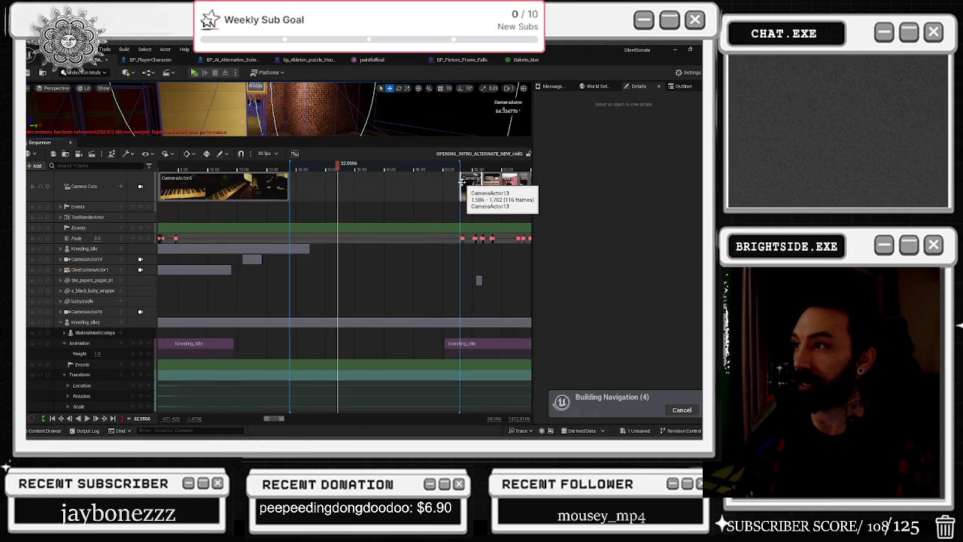
scroll(461, 187, down, 3)
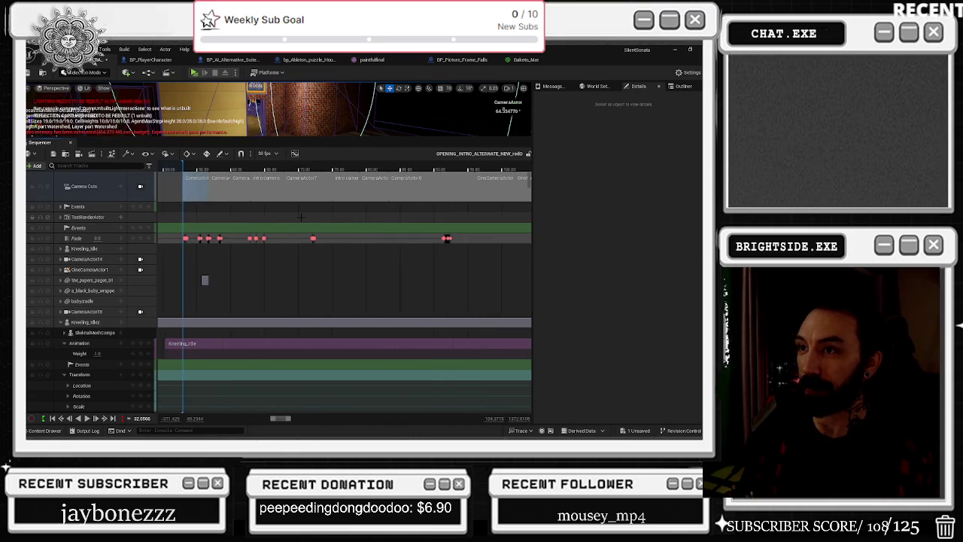
- Extend the selection range end over more camera cuts and nudge the playhead slightly earlier
scroll(301, 217, down, 3)
drag(201, 164, 337, 161)
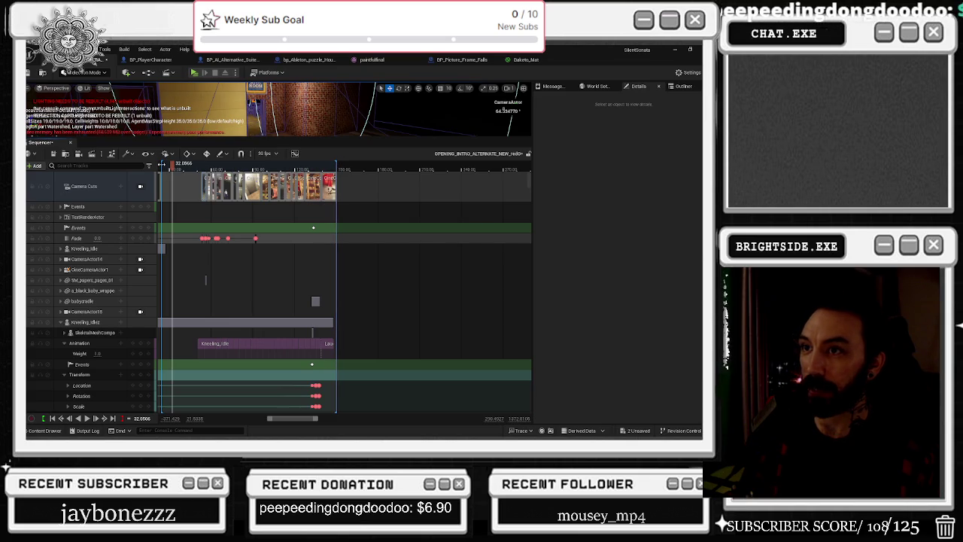
scroll(382, 172, up, 3)
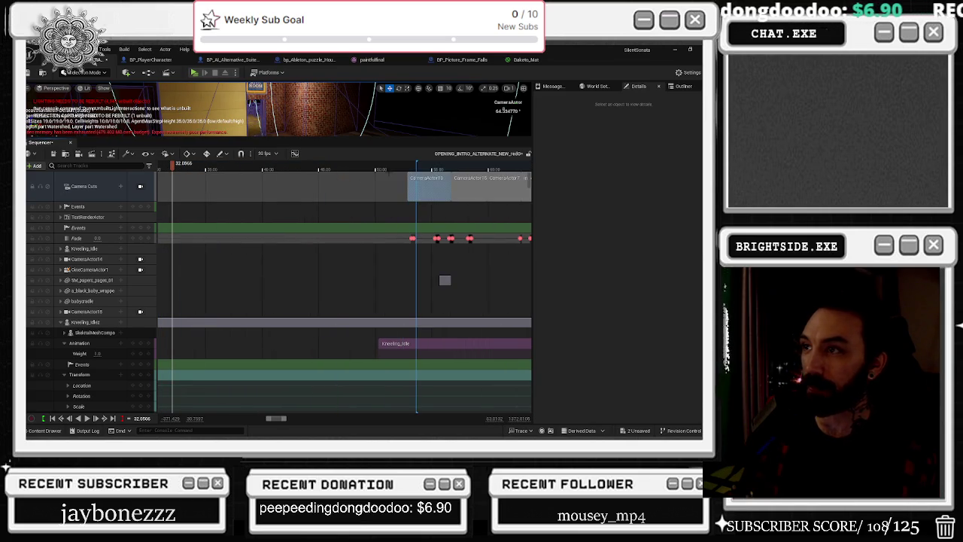
drag(416, 164, 407, 167)
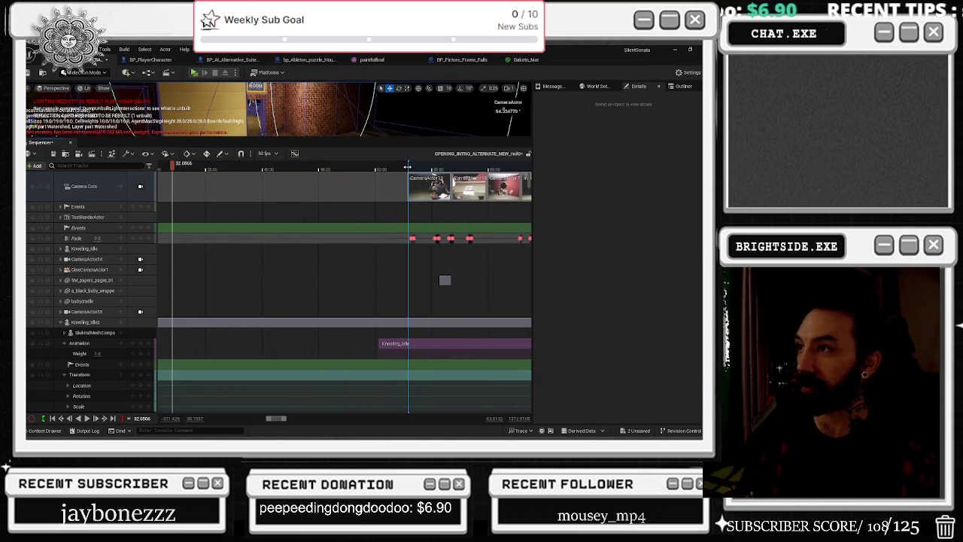
scroll(406, 175, down, 5)
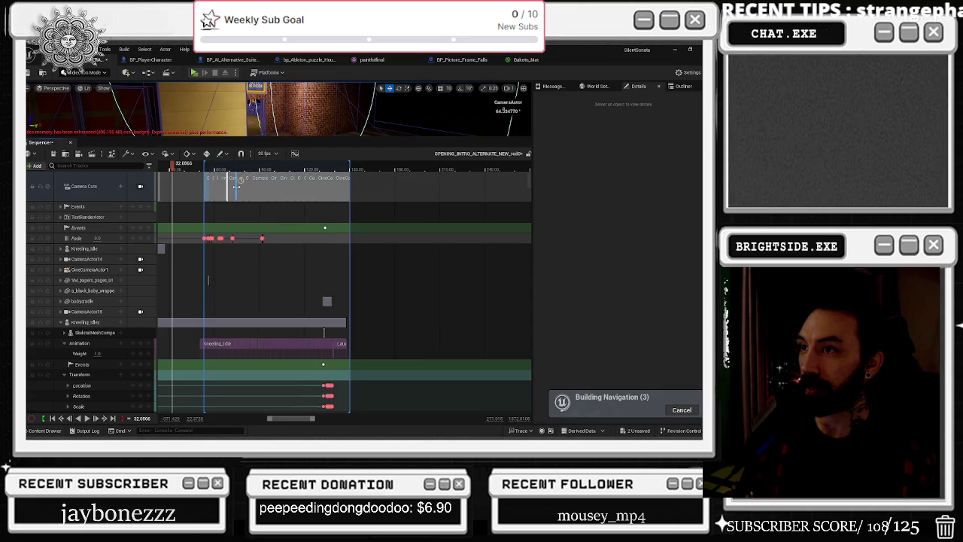
- Select the keys and sections in the selection range, then the transform keys at its end
click(126, 155)
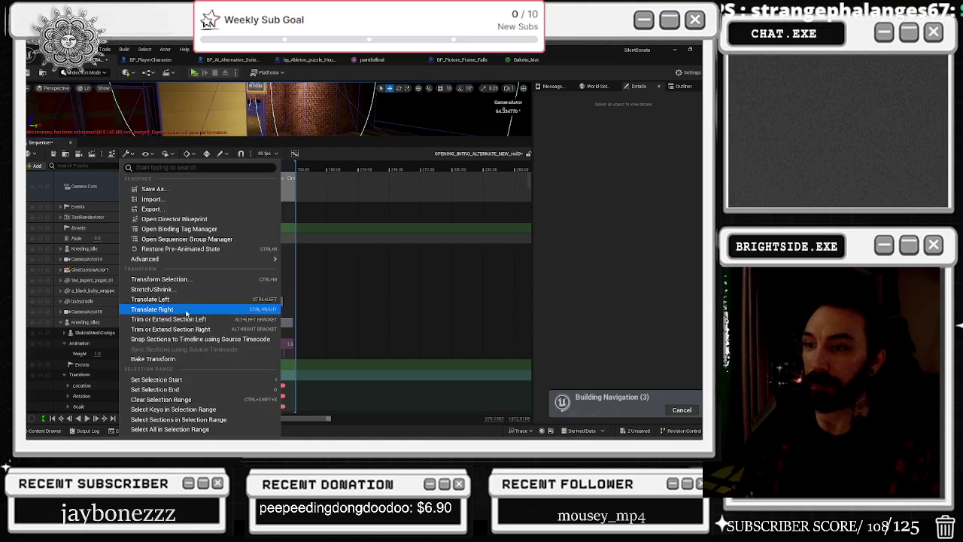
click(214, 410)
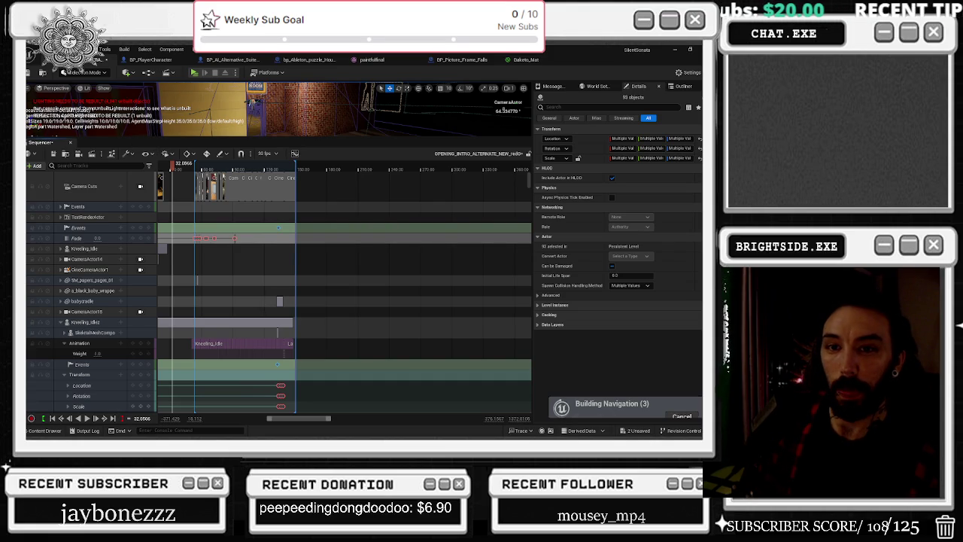
scroll(130, 173, down, 3)
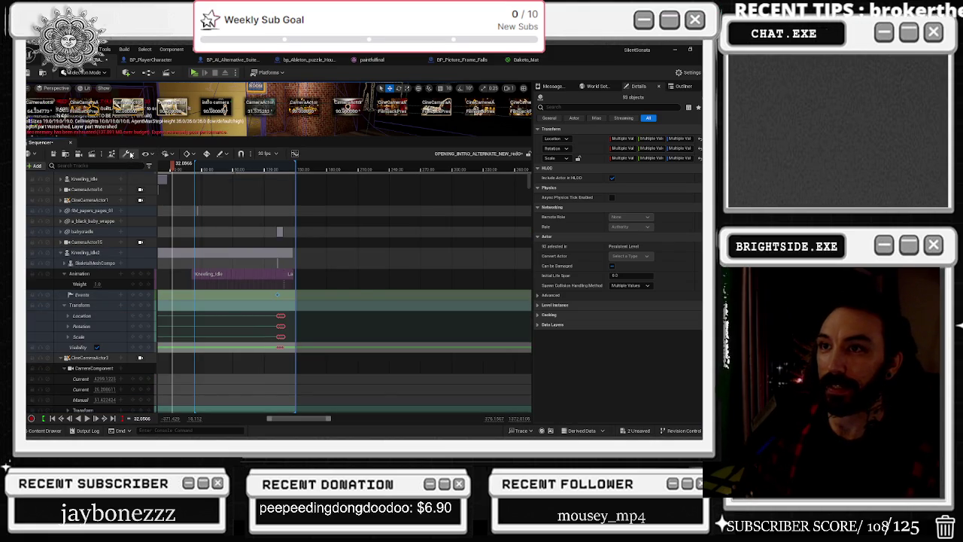
click(130, 154)
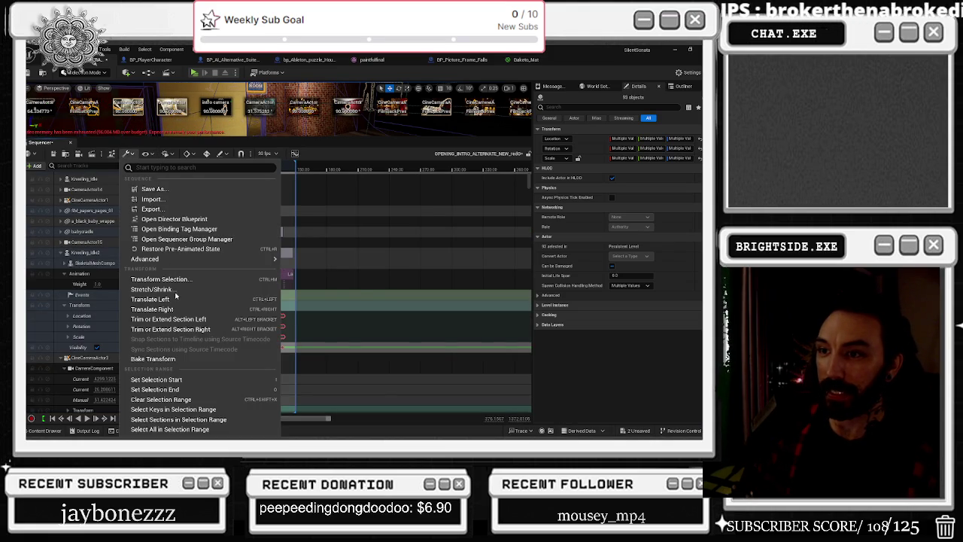
click(181, 419)
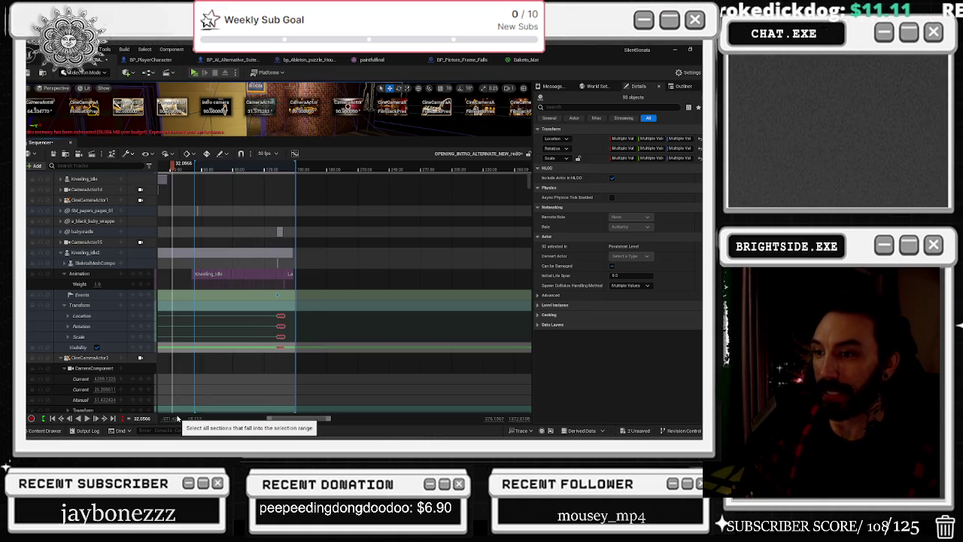
click(239, 312)
scroll(237, 311, up, 5)
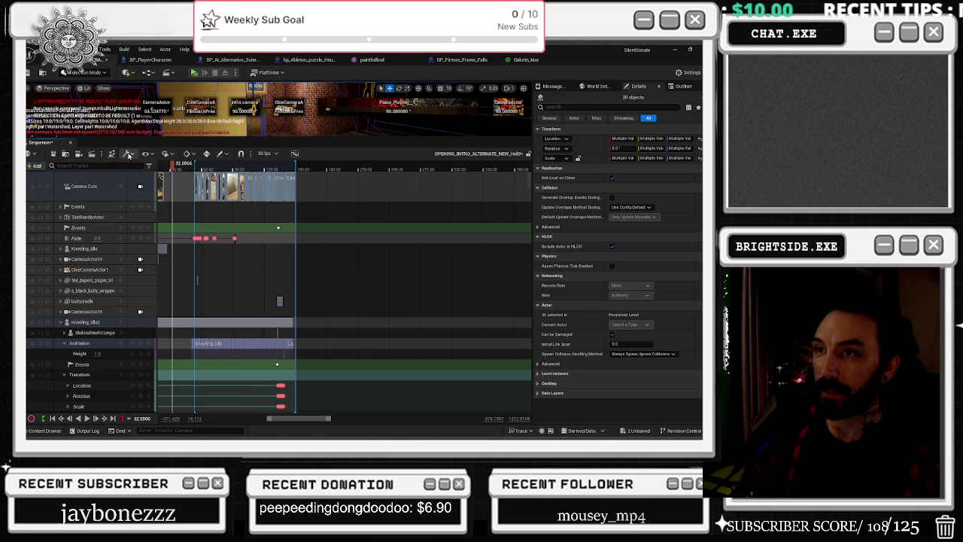
- Select all keys and sections inside the intro's selection range
click(129, 155)
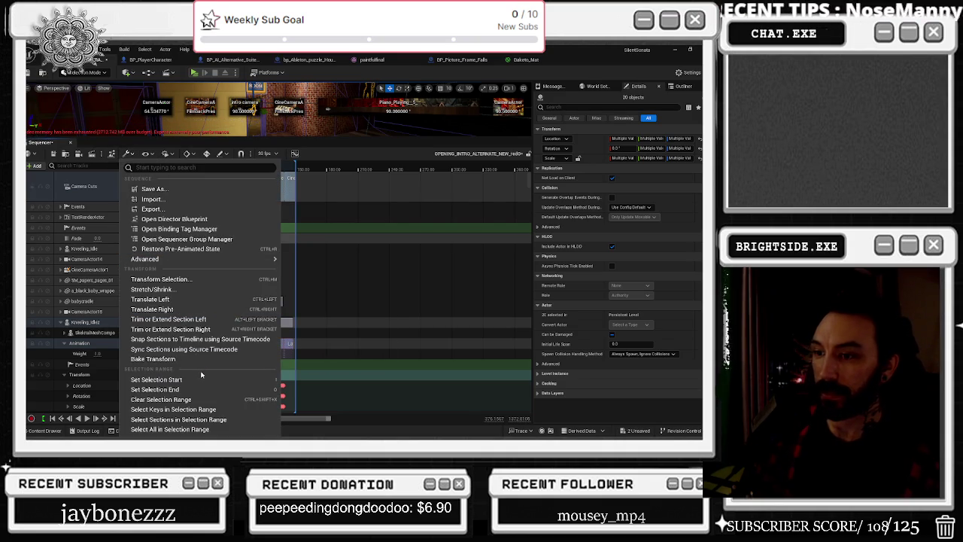
click(170, 429)
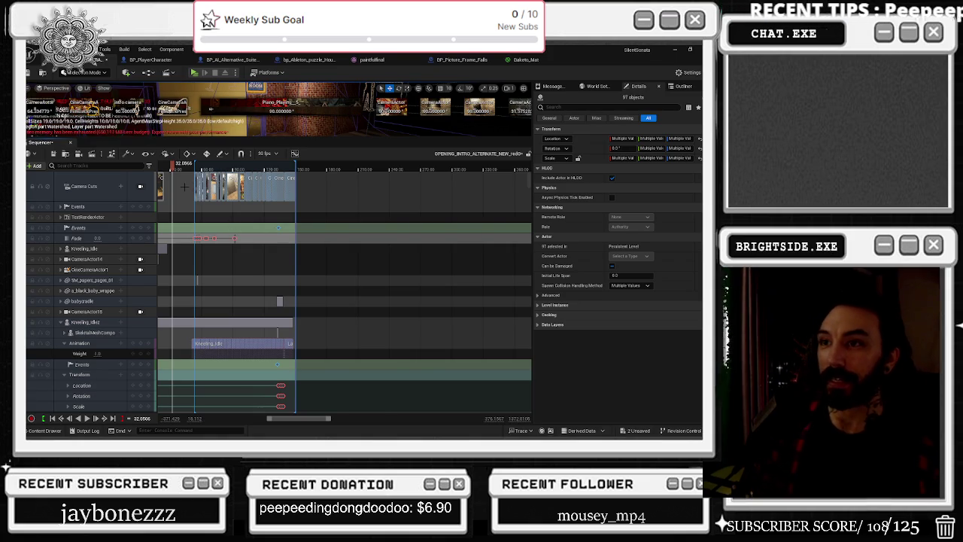
scroll(184, 187, up, 2)
scroll(189, 192, up, 3)
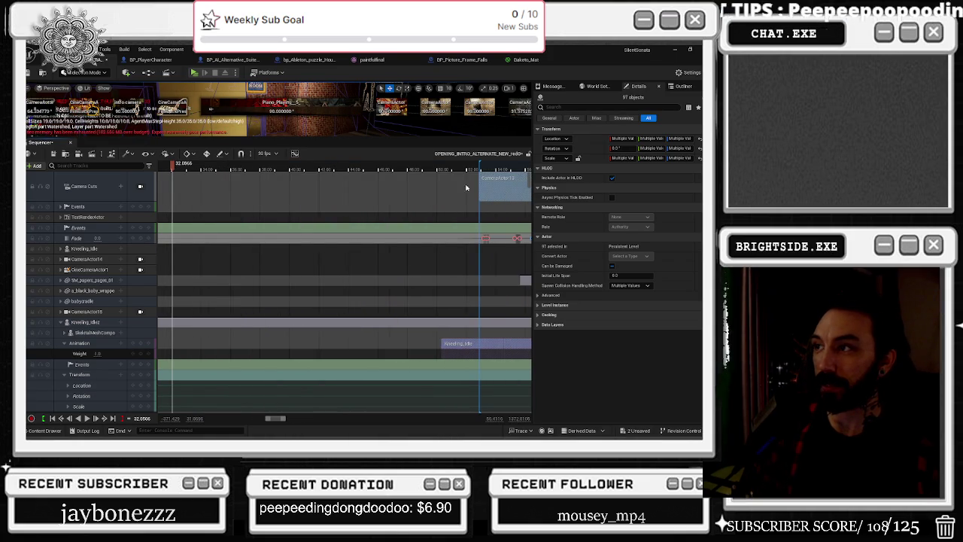
scroll(356, 186, down, 3)
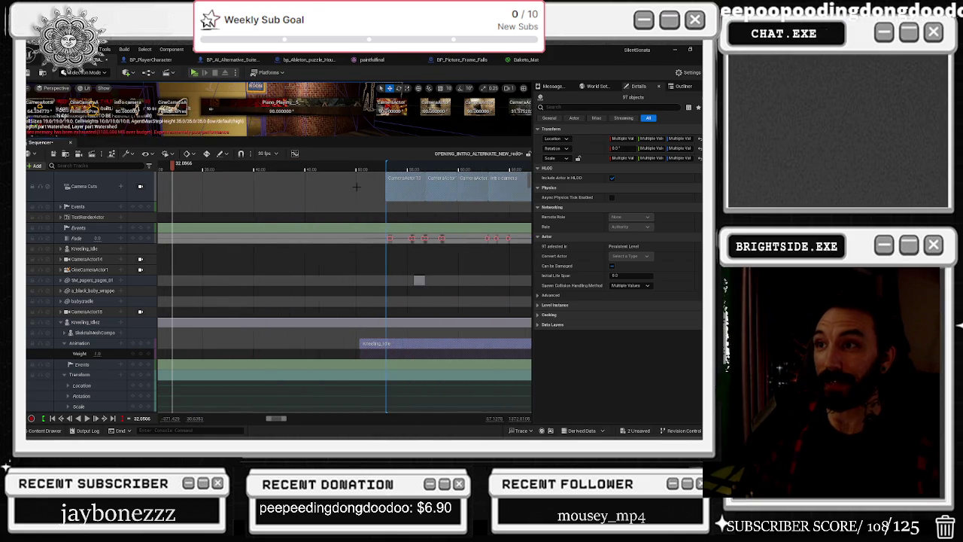
scroll(317, 197, left, 2)
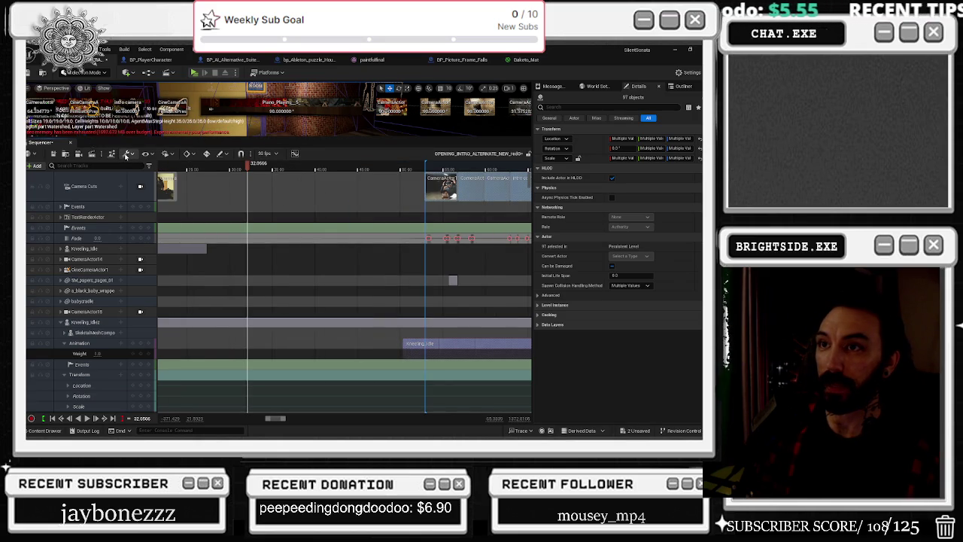
- Set Engine Scalability to Low from the level editor Settings
click(126, 154)
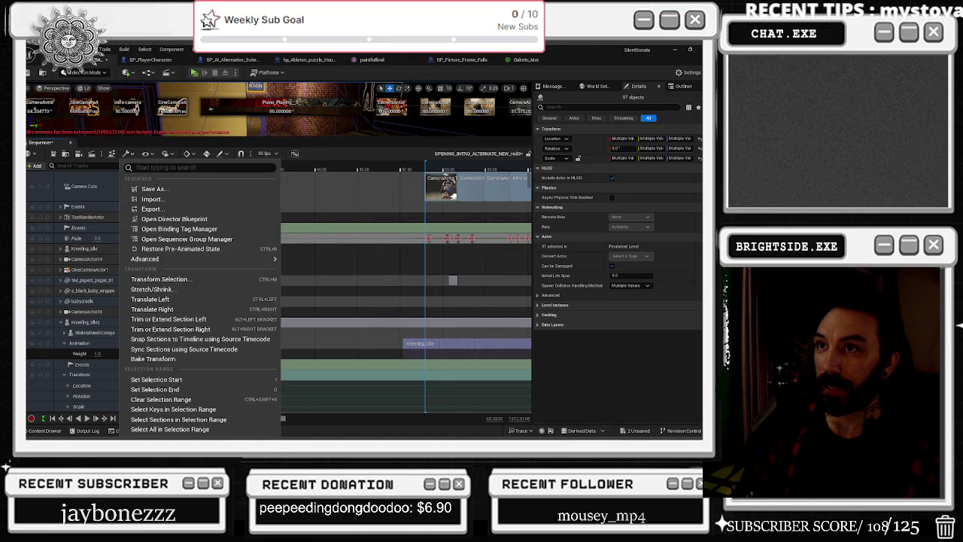
key(Escape)
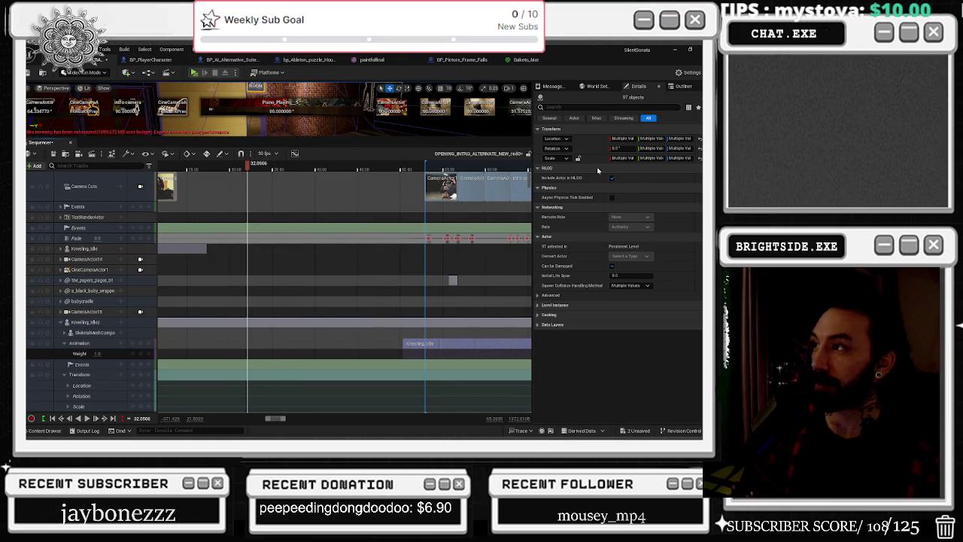
click(688, 72)
click(406, 223)
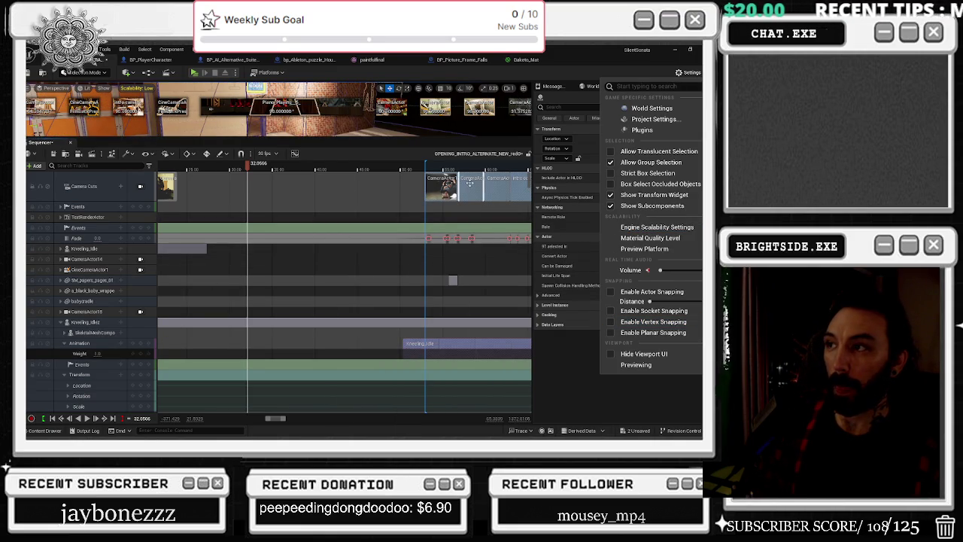
- Translate the selected camera cuts, Fade keys and Kneeling_Idle section left twice toward the 32.0566 playhead
click(128, 153)
click(172, 299)
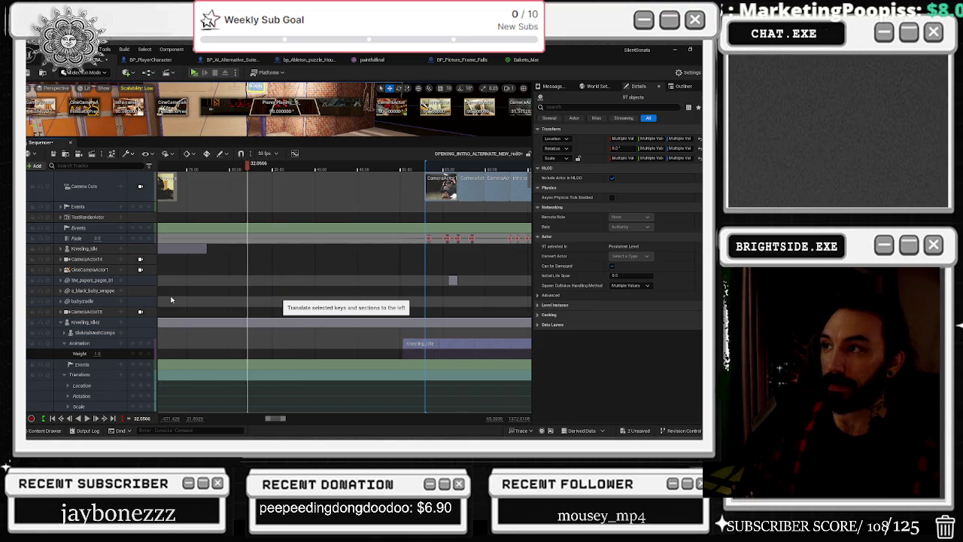
right_click(429, 177)
mouse_move(481, 305)
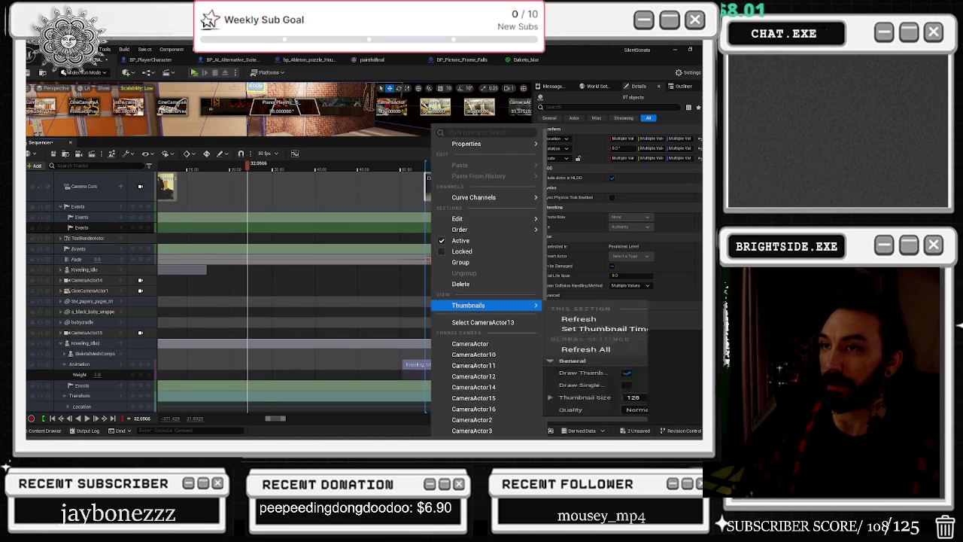
click(129, 153)
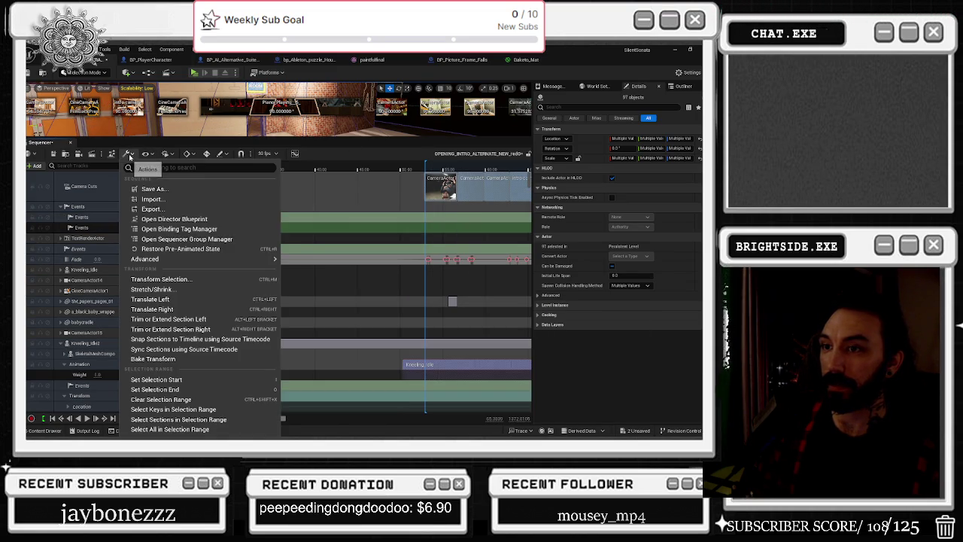
click(167, 299)
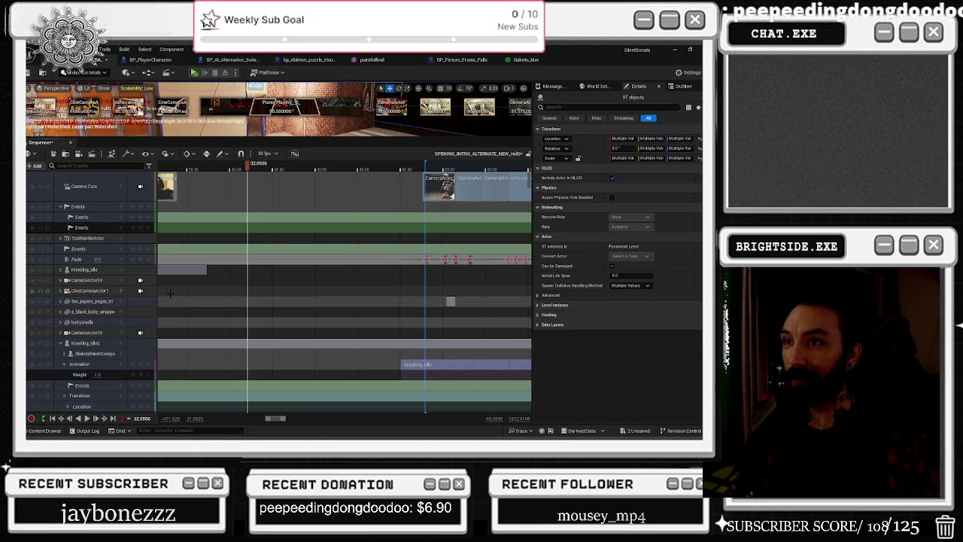
scroll(215, 275, down, 3)
scroll(214, 275, down, 2)
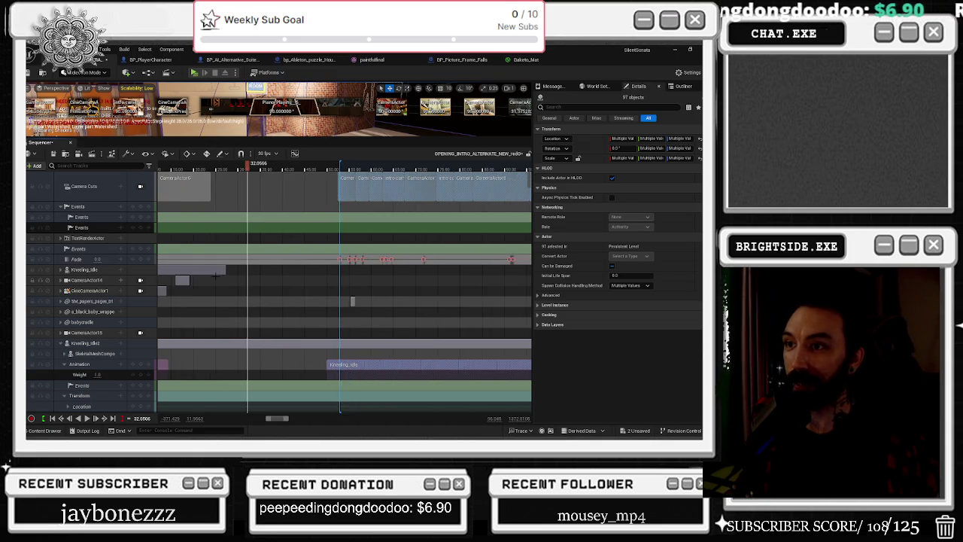
click(197, 290)
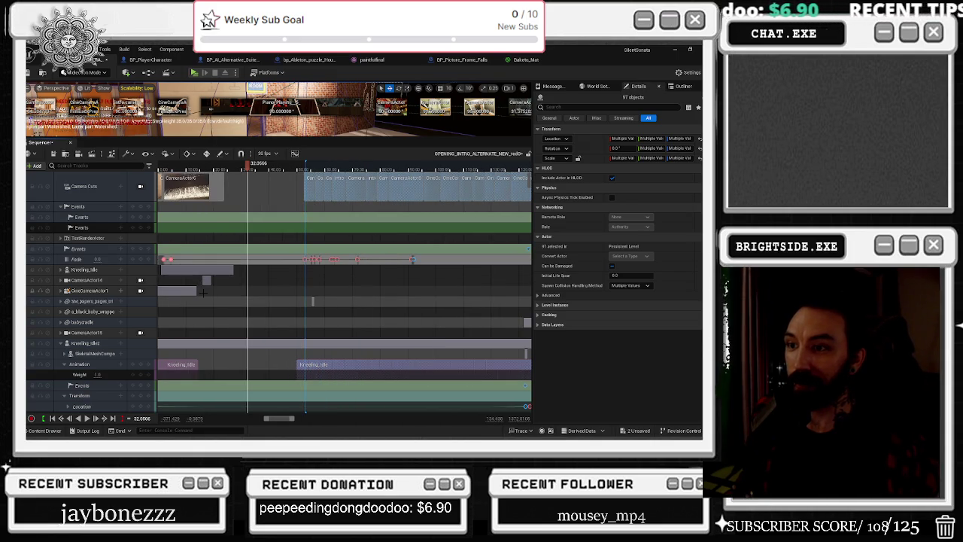
scroll(203, 292, left, 2)
scroll(203, 293, left, 2)
click(183, 343)
scroll(183, 343, up, 3)
scroll(204, 338, left, 8)
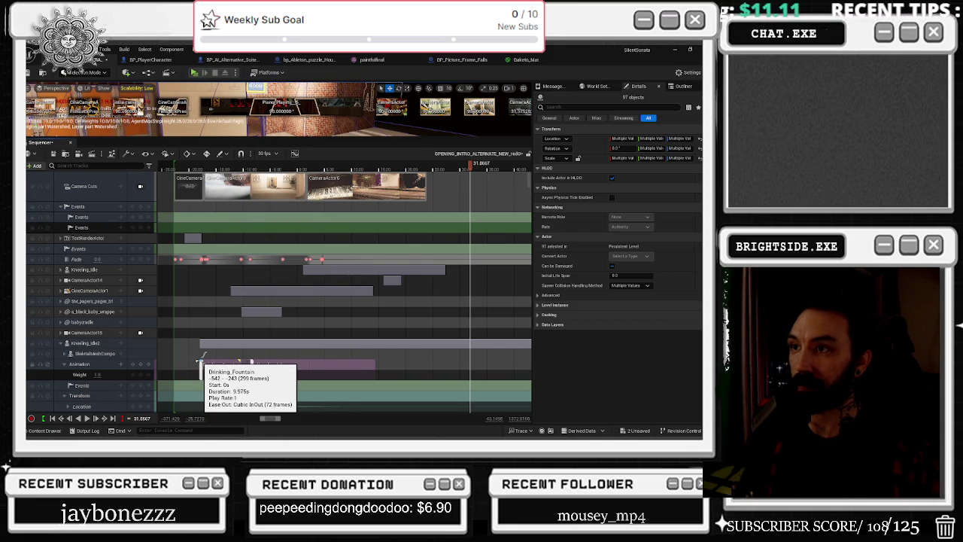
scroll(363, 297, right, 3)
scroll(363, 297, right, 3)
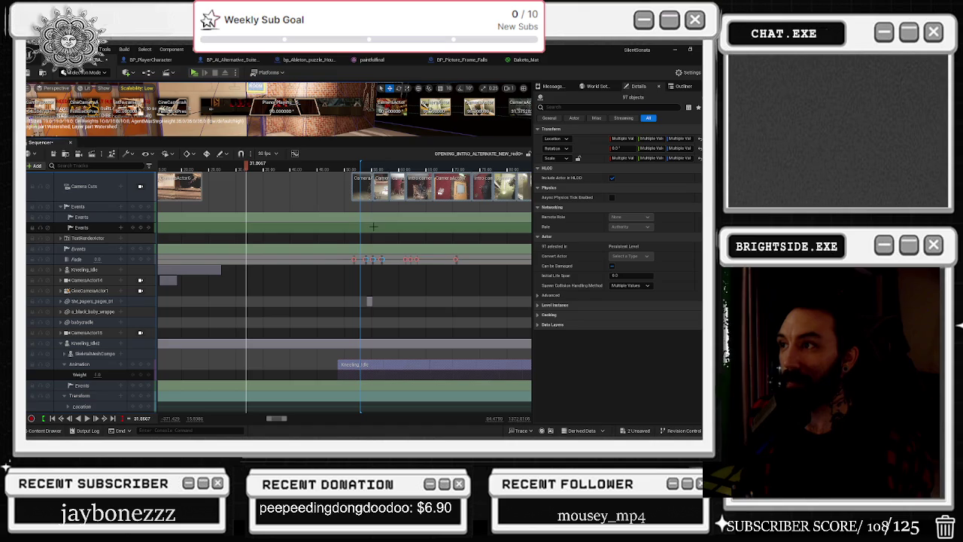
- Pan the timeline toward earlier time and set the playhead where the camera cuts begin
scroll(324, 226, down, 2)
scroll(324, 225, up, 2)
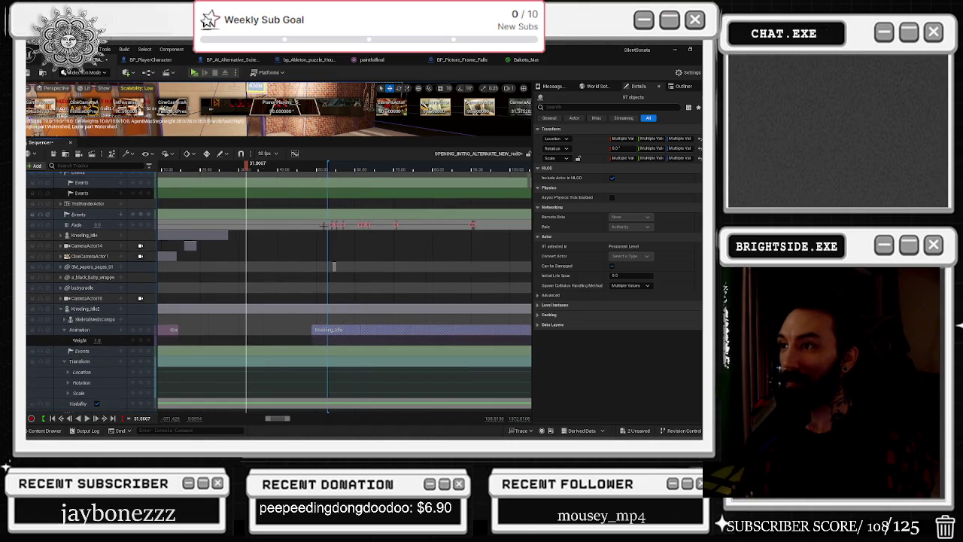
scroll(312, 232, up, 2)
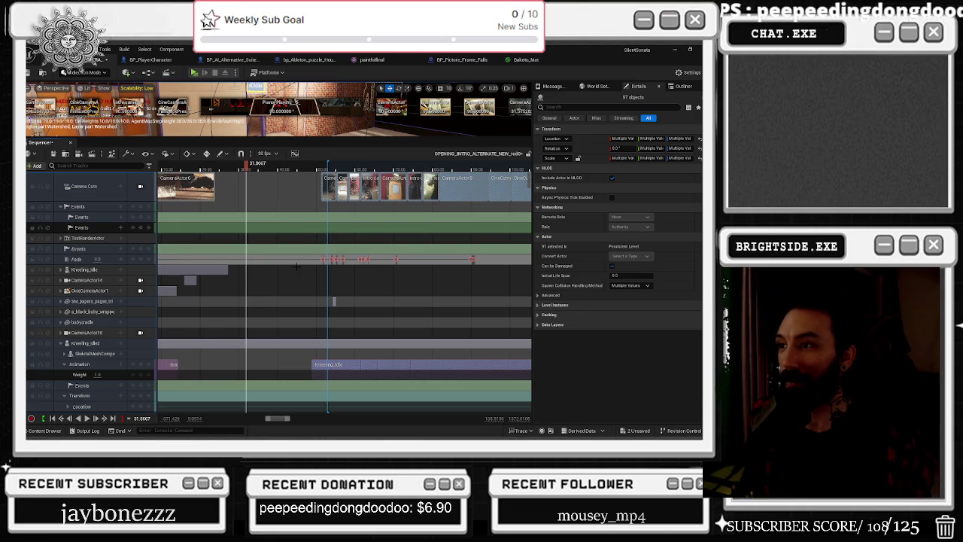
drag(296, 268, 370, 270)
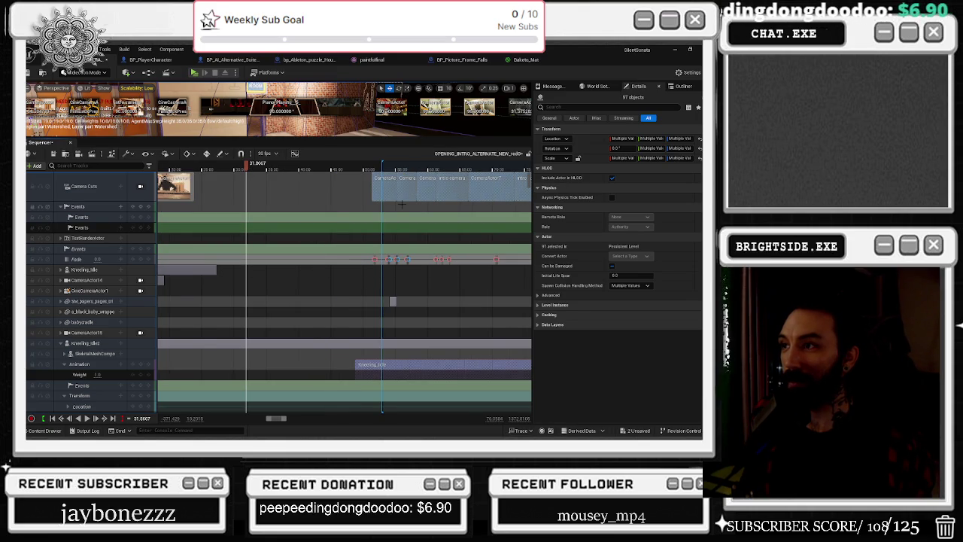
click(371, 168)
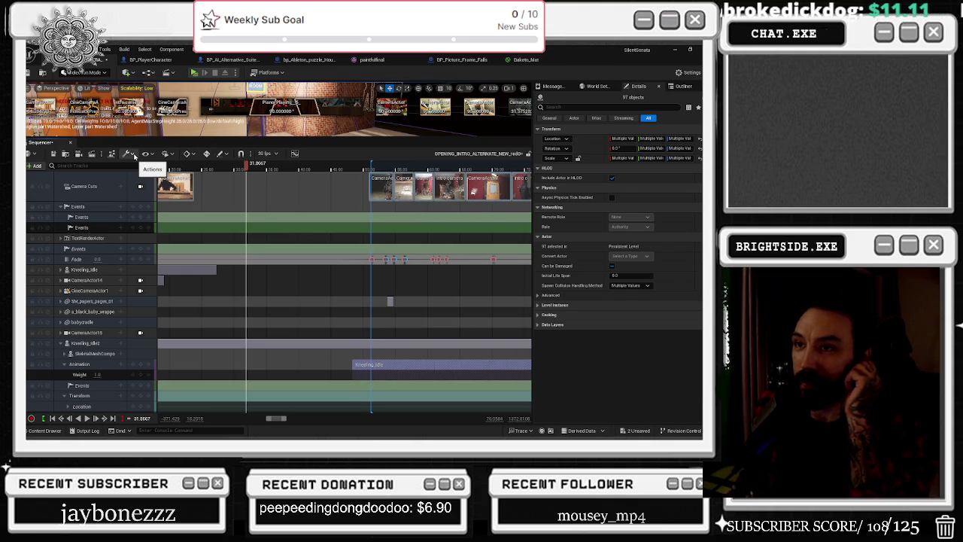
- Trial a left trim of the section to the playhead and move the playhead back to 23.4654
click(132, 154)
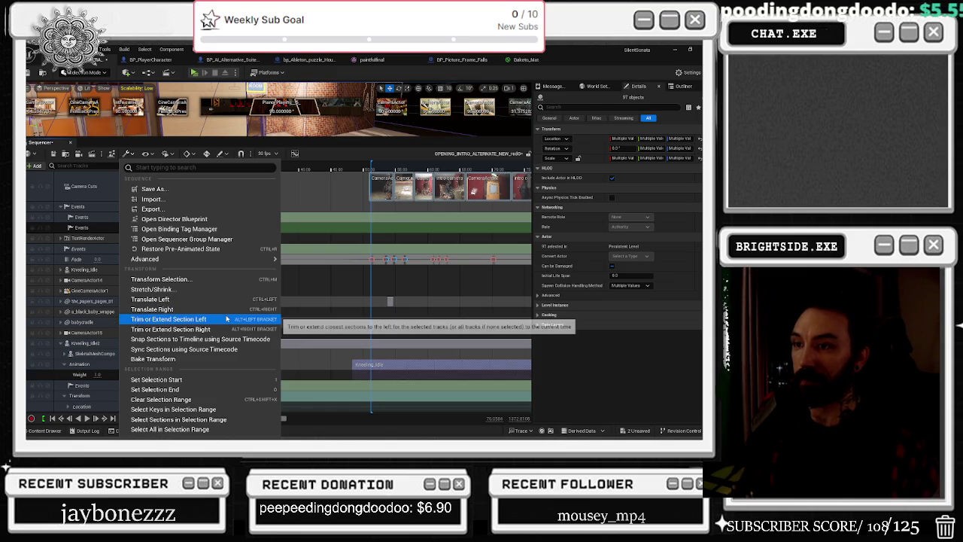
click(227, 319)
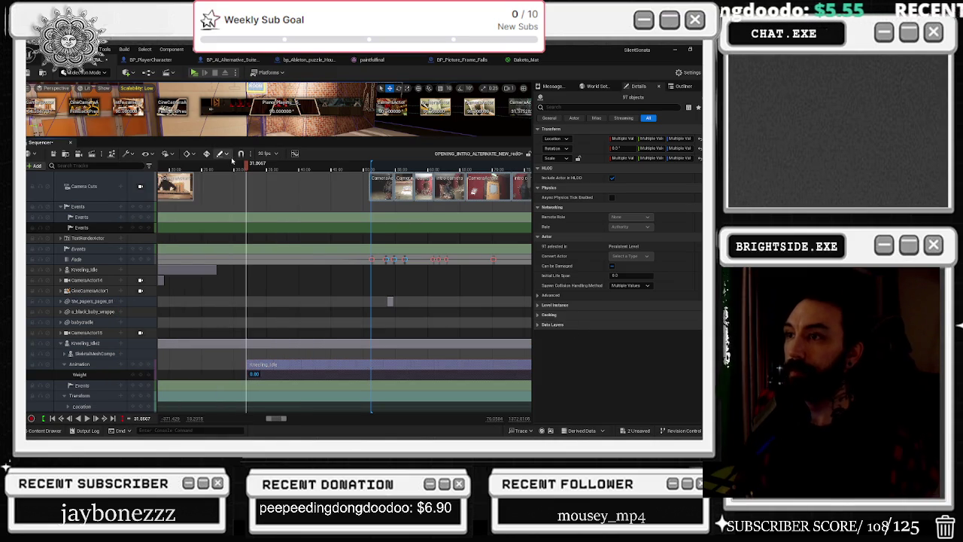
drag(229, 170, 193, 173)
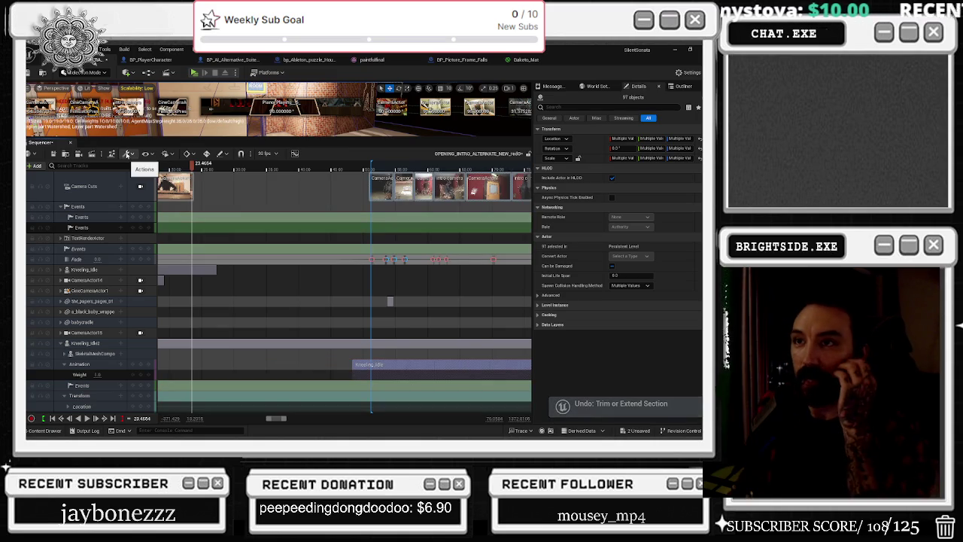
click(129, 154)
key(Escape)
key(alt+Tab)
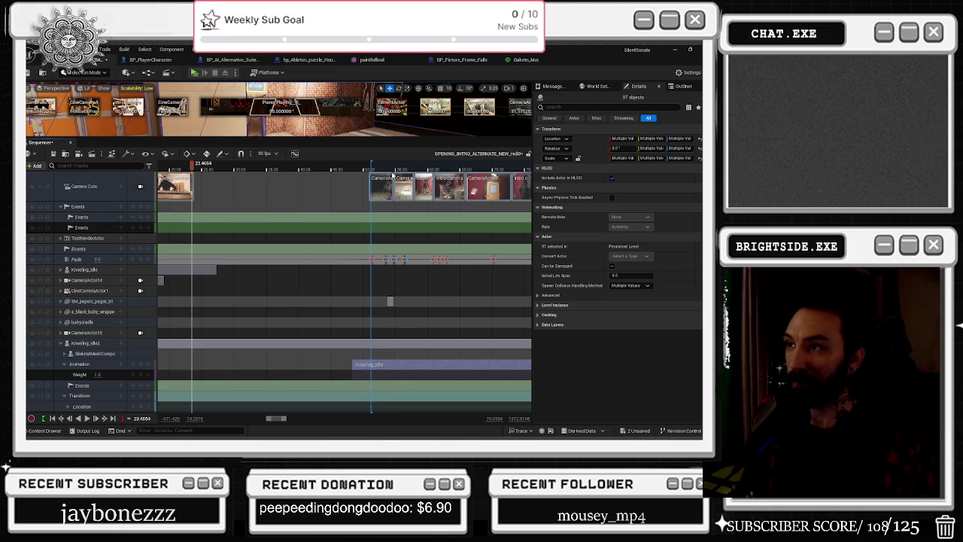
- Browse the sequence actions, set the playhead to 37.7763, and bring the Actions list back up
click(126, 156)
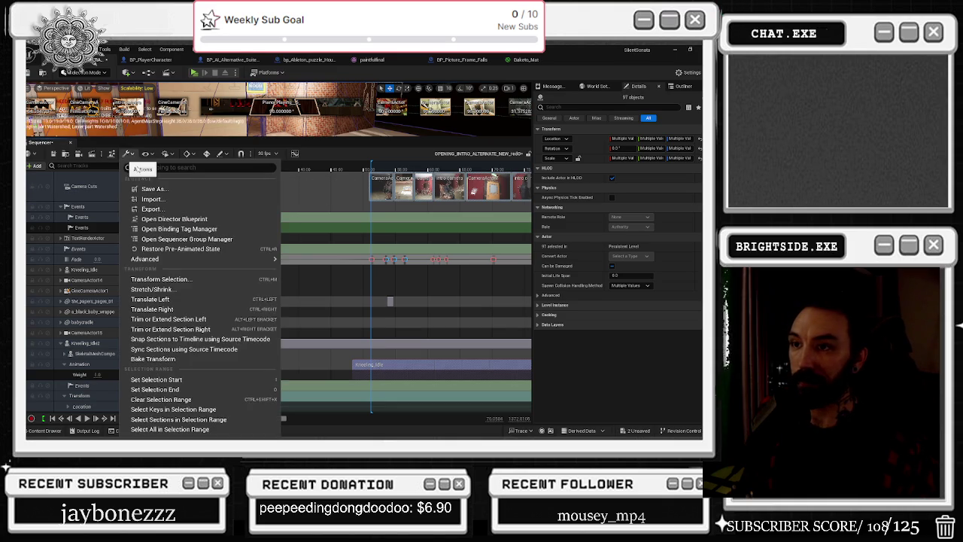
click(181, 300)
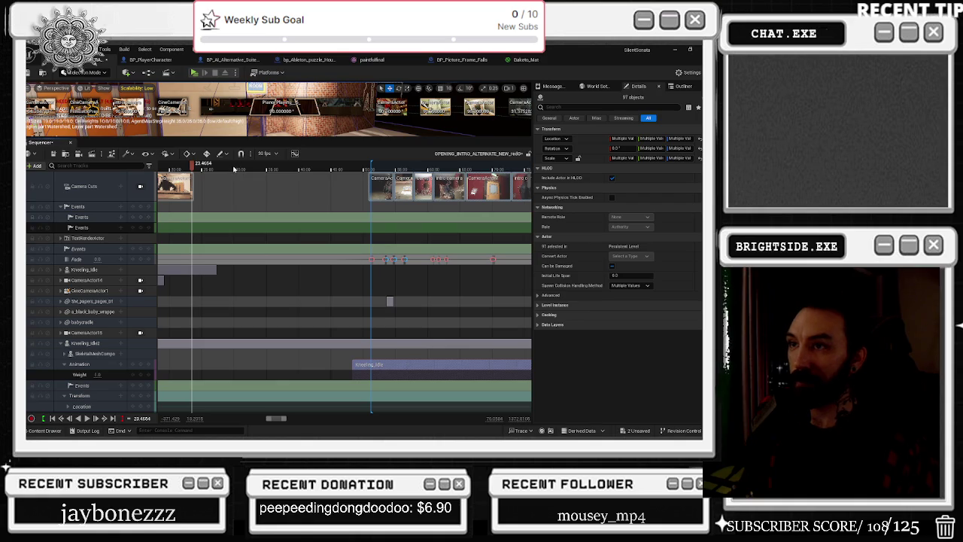
click(127, 155)
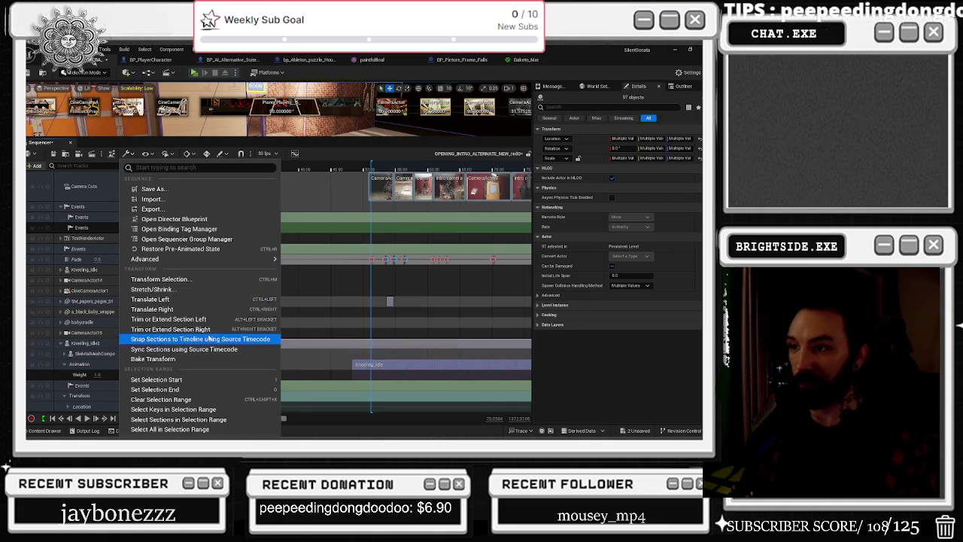
click(201, 338)
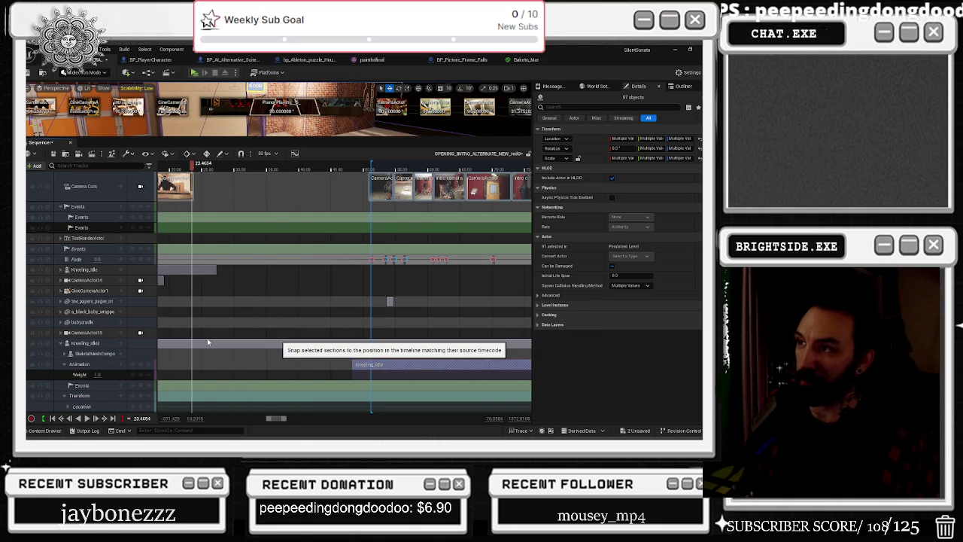
click(285, 169)
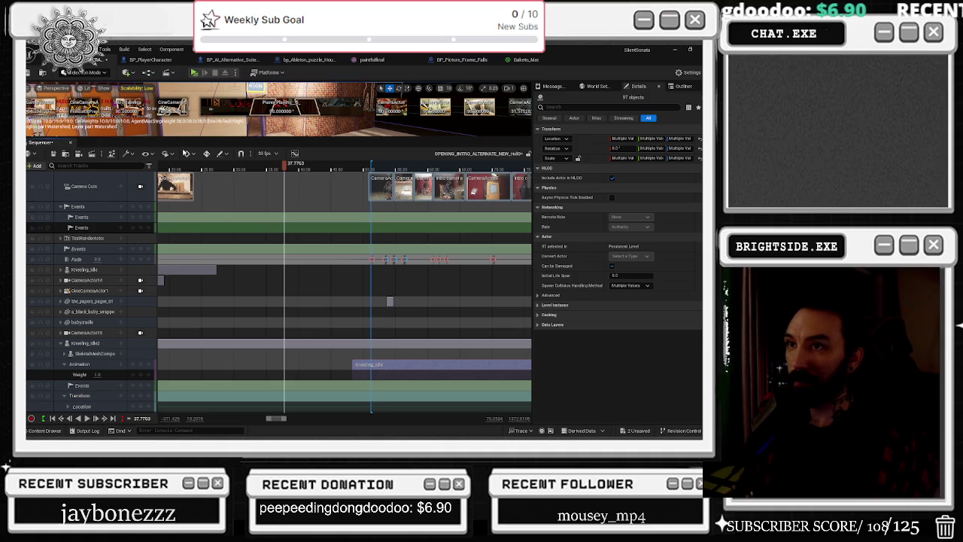
click(128, 154)
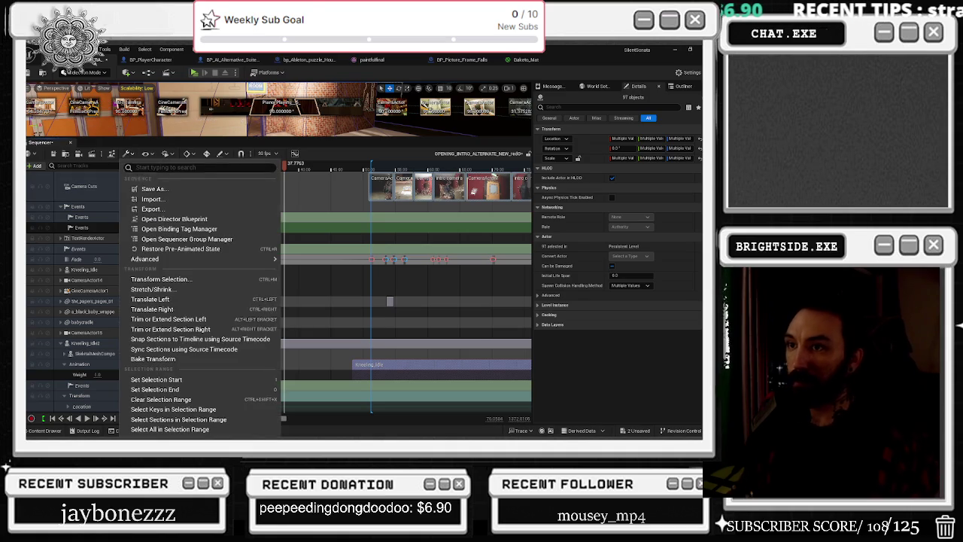